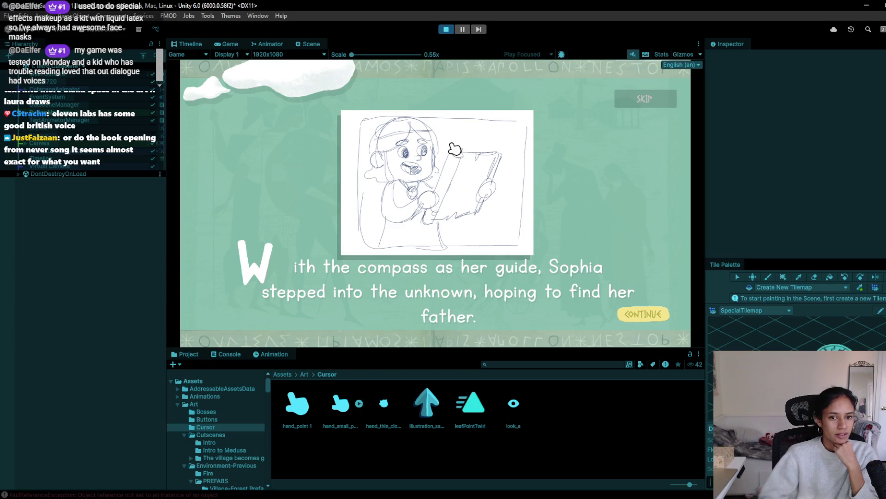
Restart play mode, page through the intro storybook, and skip to the Chapter One card.
click(446, 31)
click(446, 31)
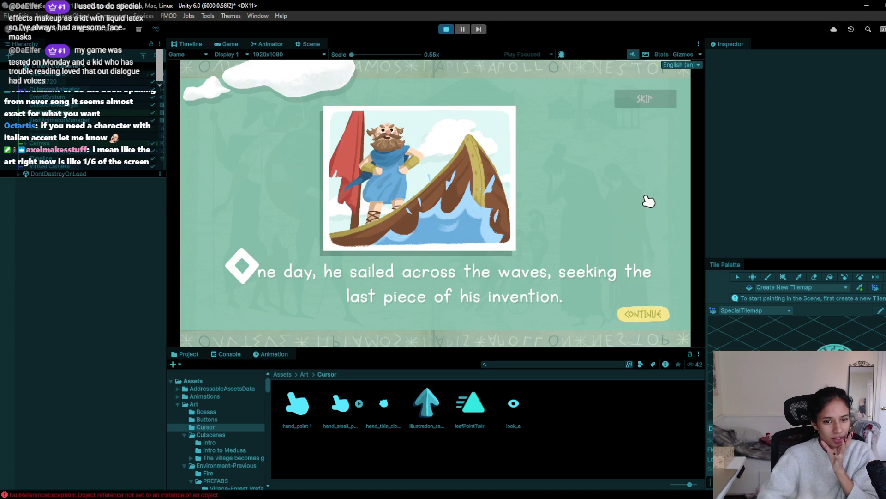
click(664, 299)
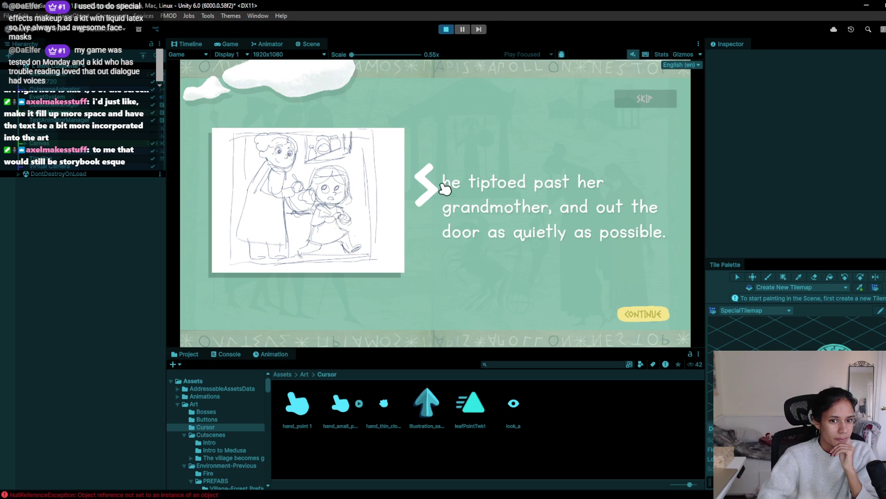
click(481, 146)
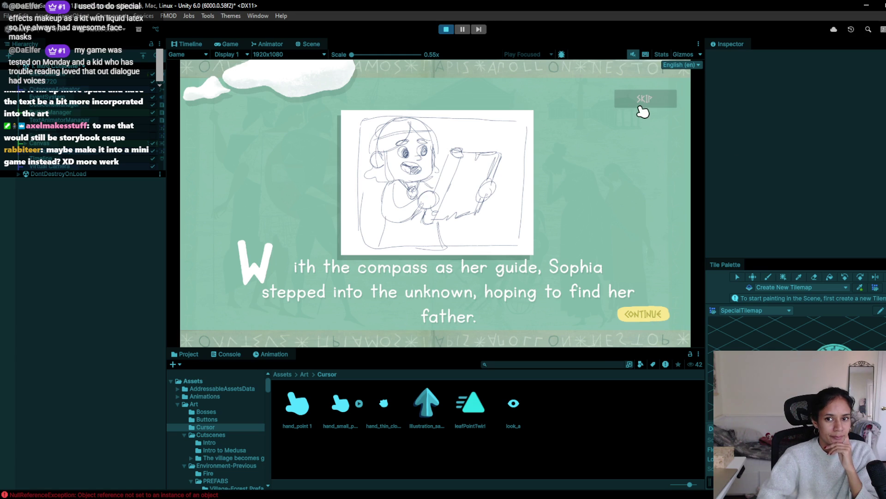
click(651, 98)
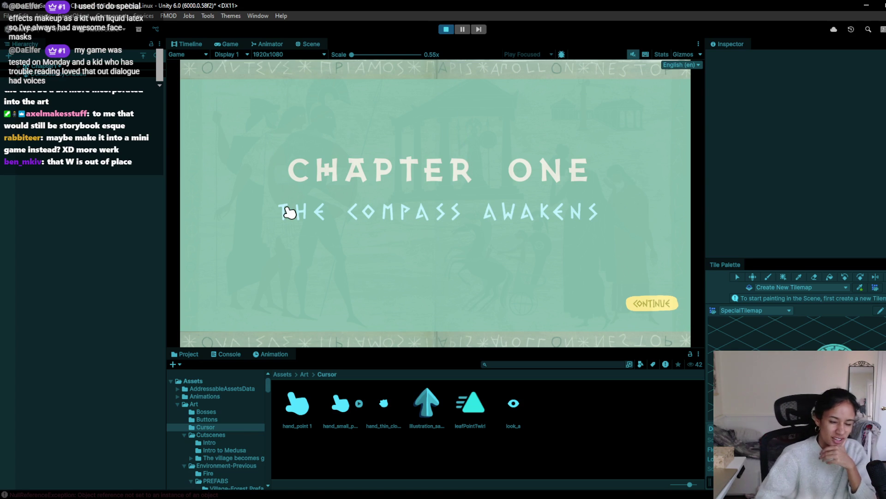
click(670, 307)
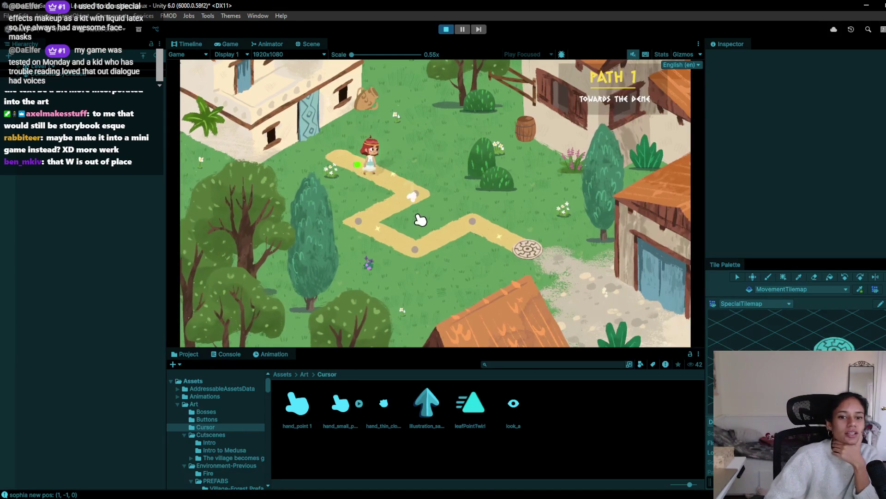
Walk Sophia along the village path, inspecting the flowers and the sack by the house.
click(369, 236)
click(362, 265)
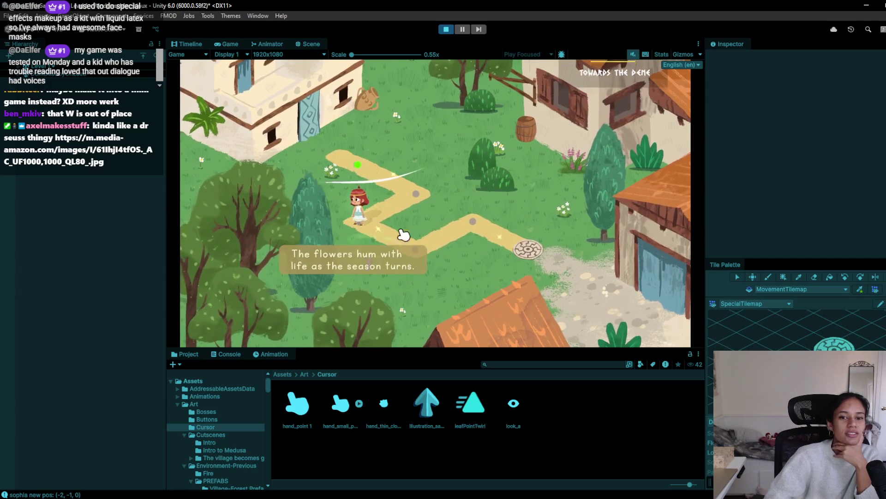
click(367, 104)
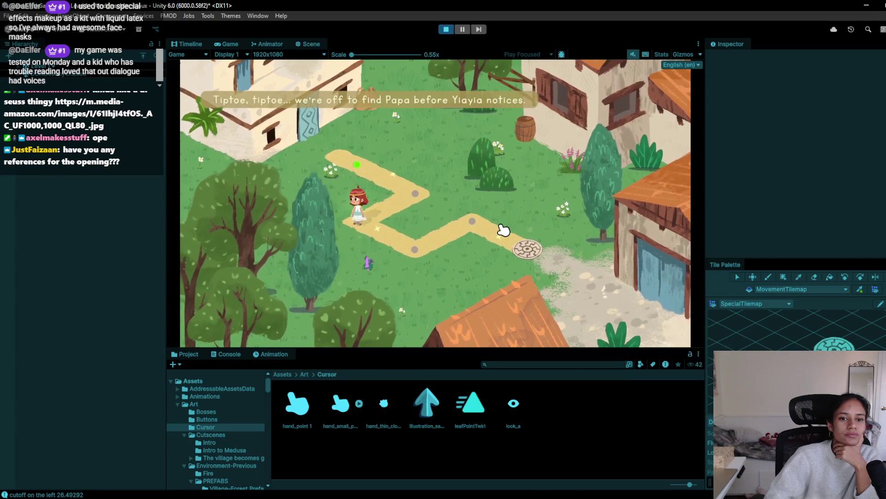
click(430, 246)
click(481, 228)
Walk Sophia down-right along the path, then bring the browser up full screen.
mouse_move(127, 480)
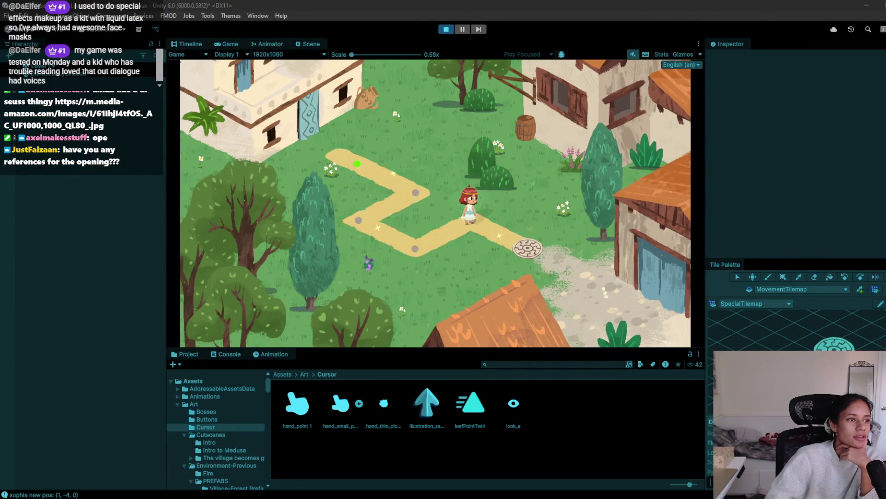
click(633, 55)
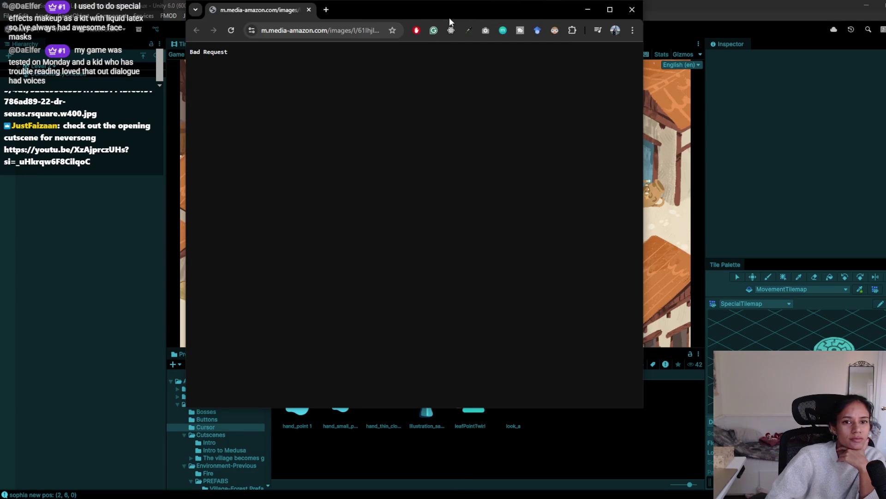
double_click(450, 17)
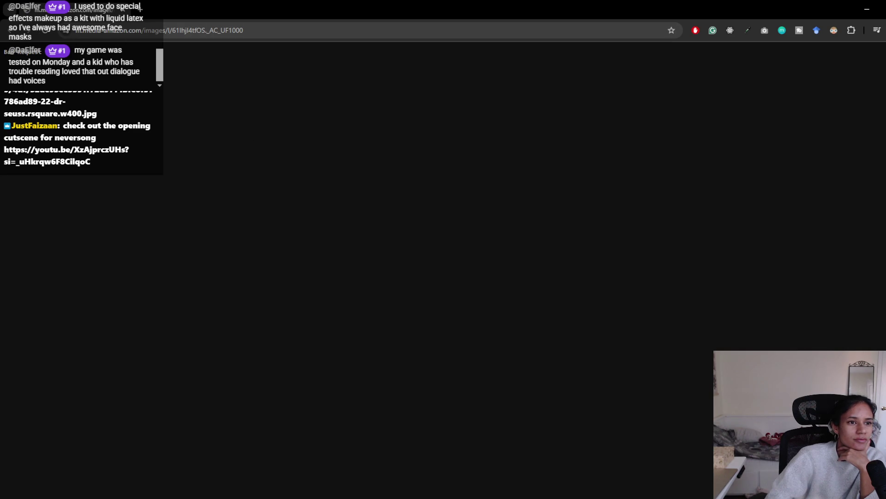
Reopen the Dr. Seuss storybook reference image in a new Chrome tab and compare tabs.
key(alt+Tab)
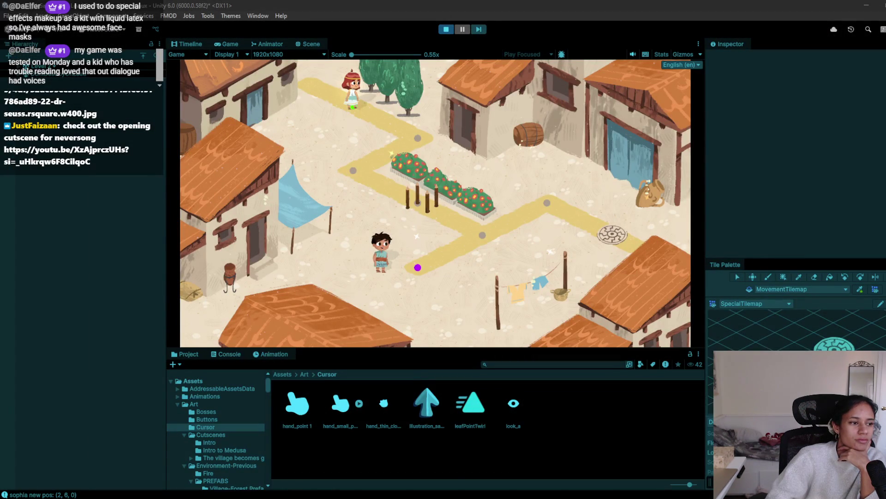
key(alt+Tab)
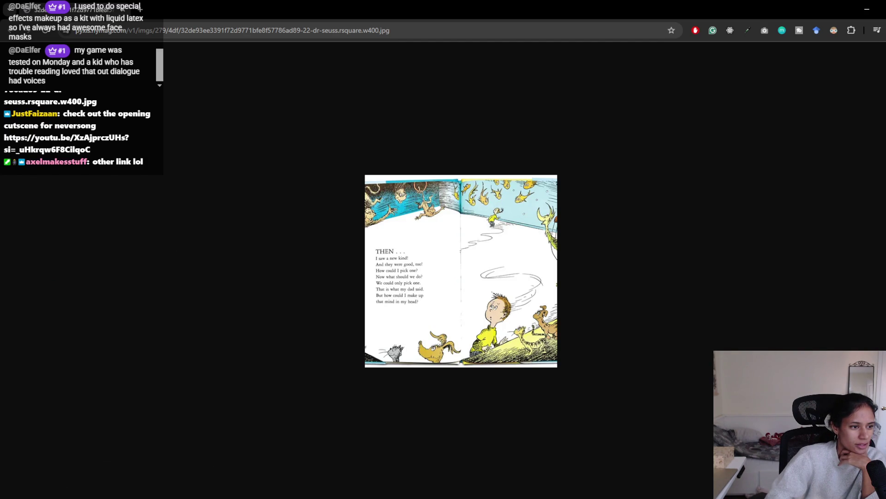
key(ctrl+shift+t)
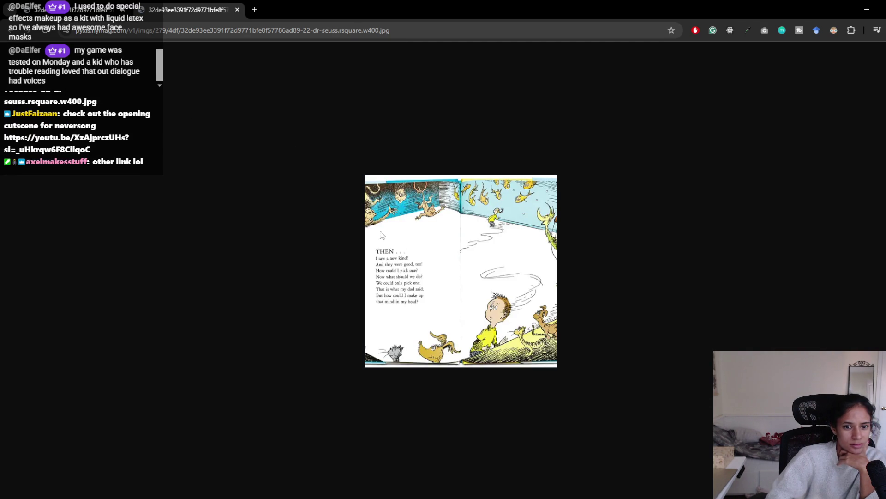
click(102, 4)
click(175, 3)
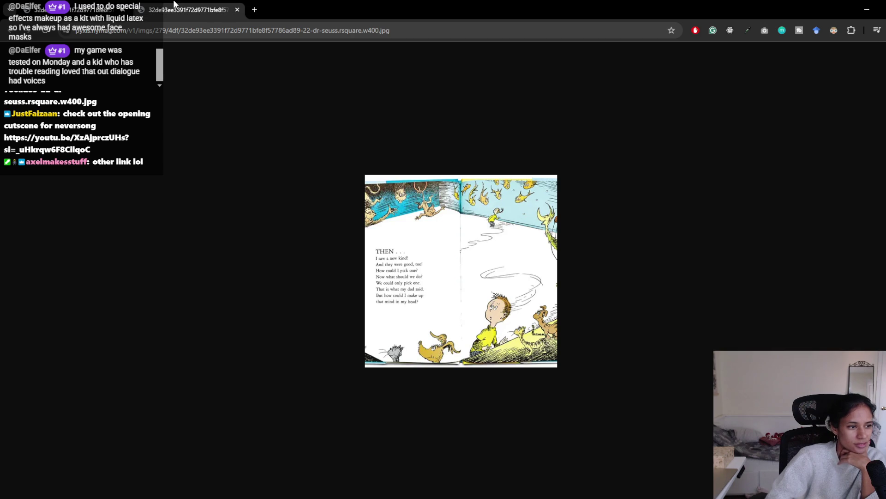
Close the duplicate image tab and return to the running Unity game.
middle_click(153, 10)
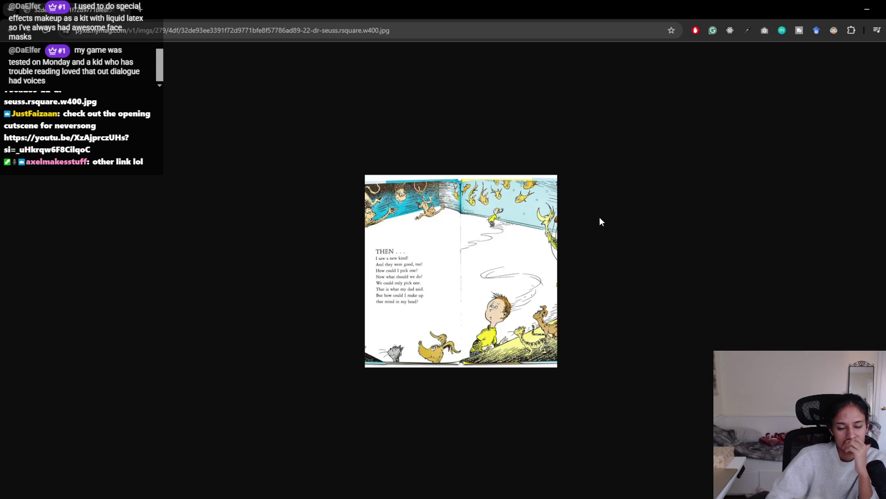
mouse_move(363, 493)
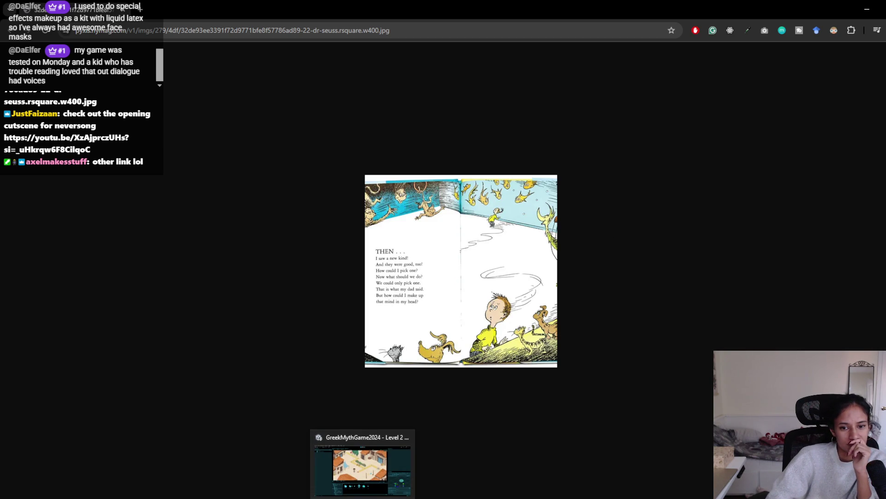
click(382, 469)
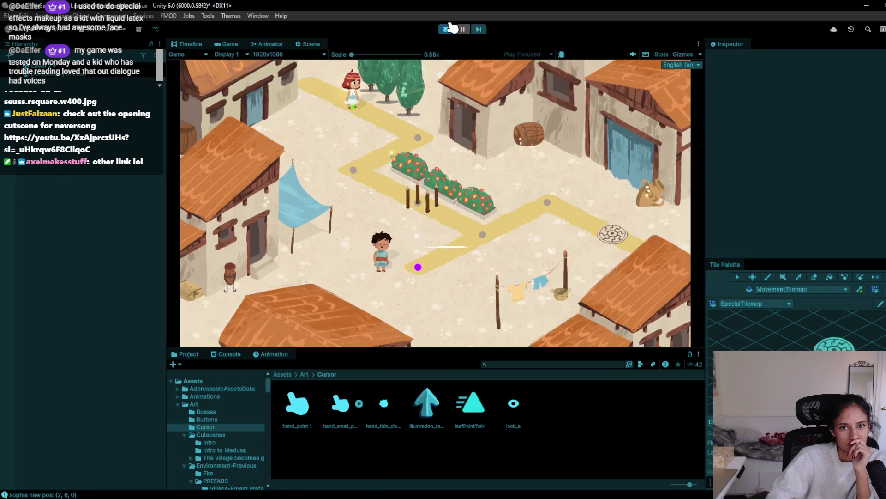
Walk Sophia down the path waypoints to the purple waypoint beside Iason.
click(417, 141)
click(367, 181)
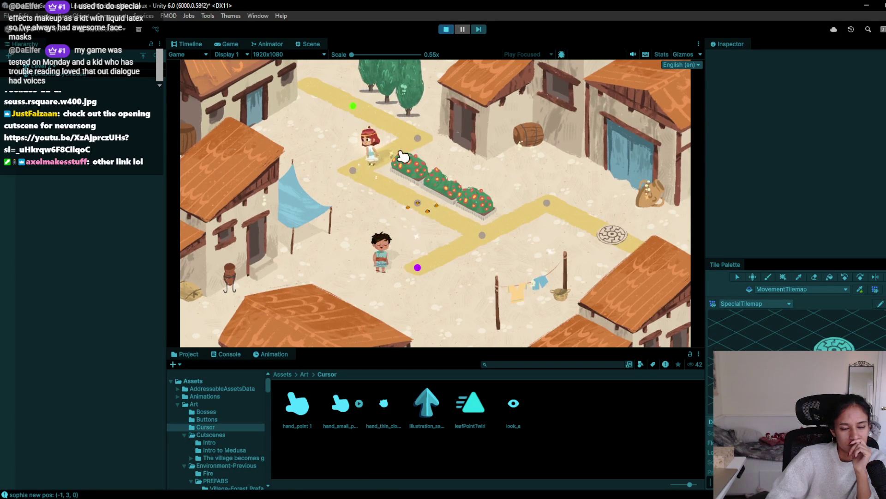
click(416, 142)
click(359, 185)
click(482, 237)
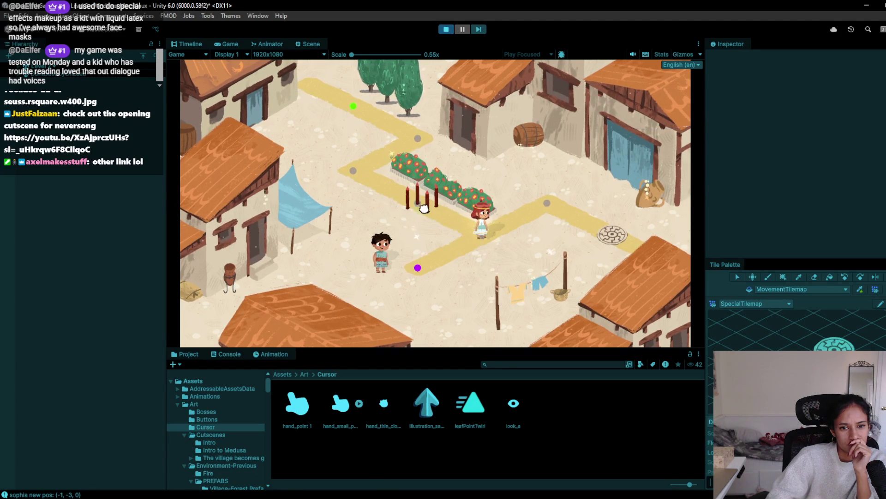
click(419, 269)
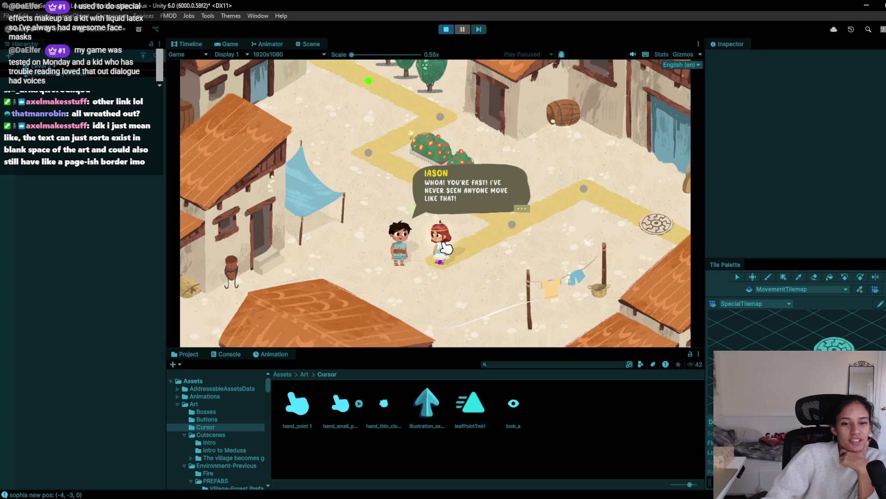
Read through Iason's dialogue about village badges, then stop the game.
click(419, 268)
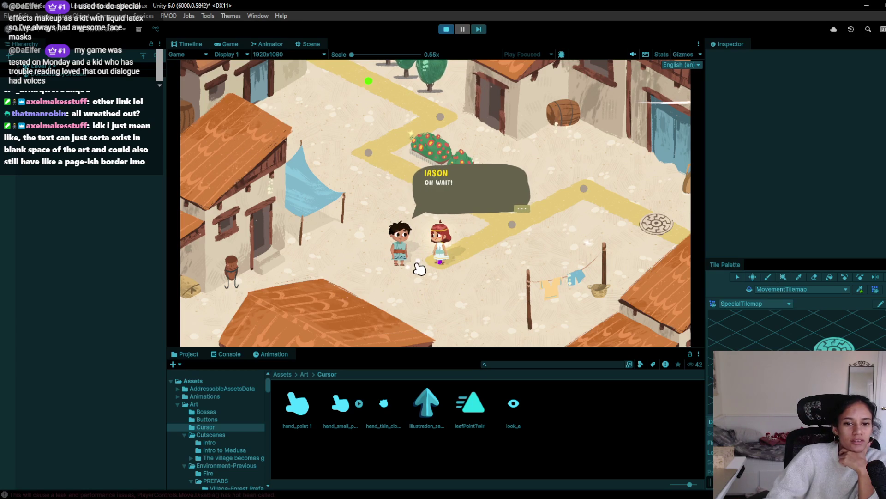
click(417, 279)
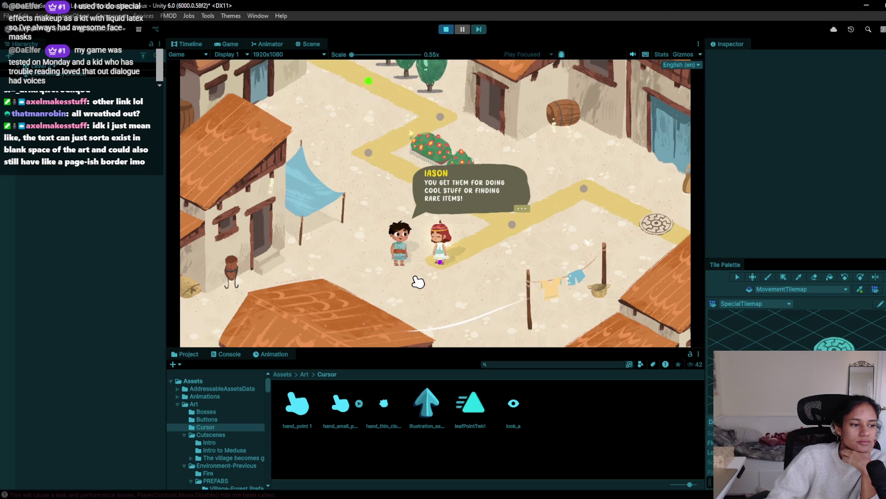
click(446, 29)
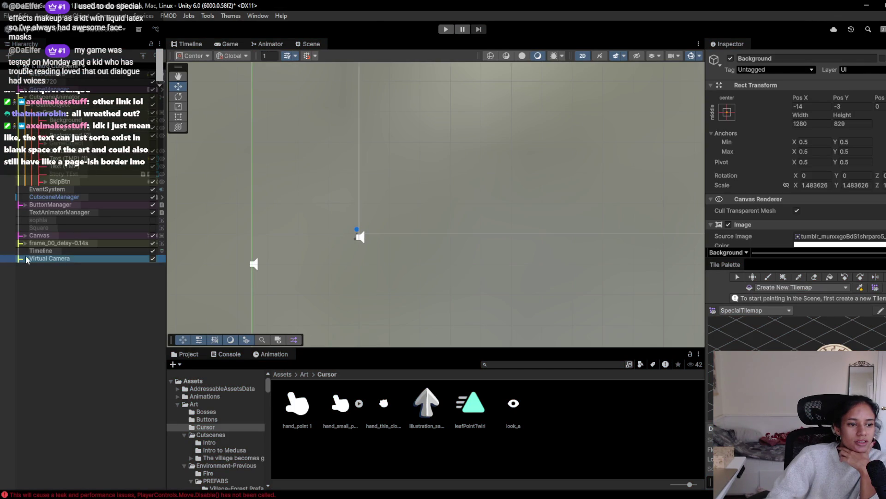
Delete the frame_00_delay-0.14s sprite object from the Hierarchy.
click(23, 258)
click(26, 242)
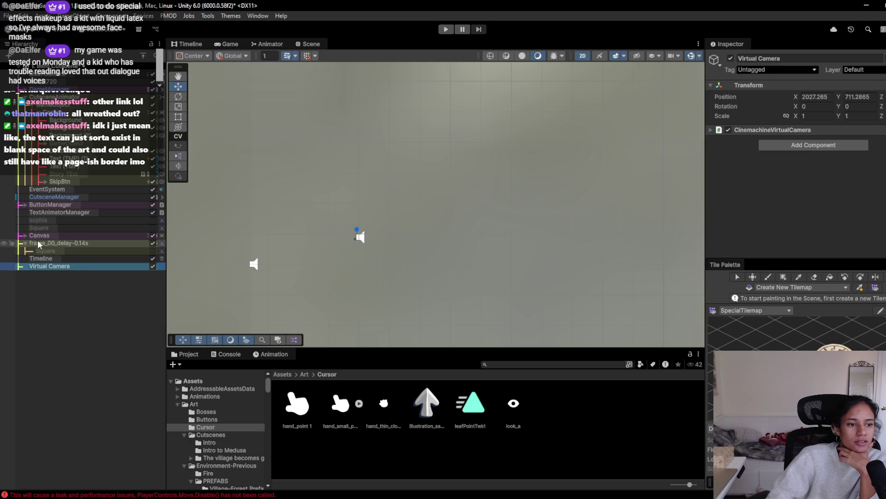
double_click(51, 240)
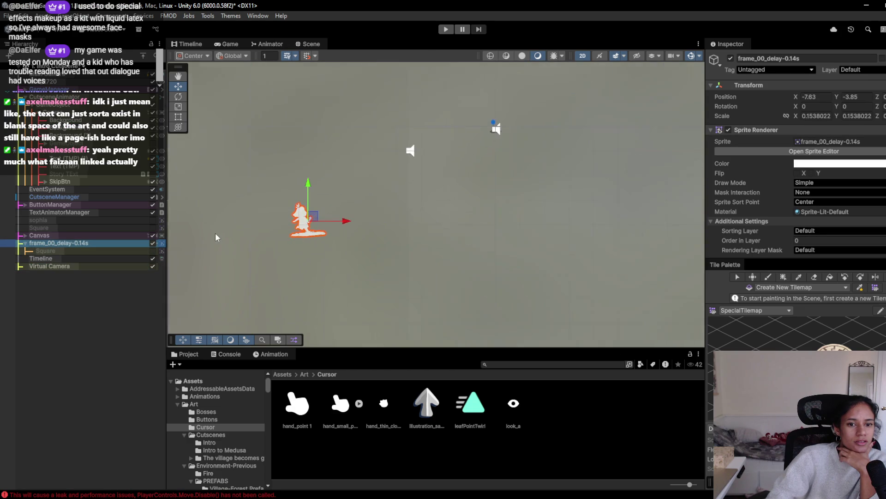
scroll(300, 272, down, 3)
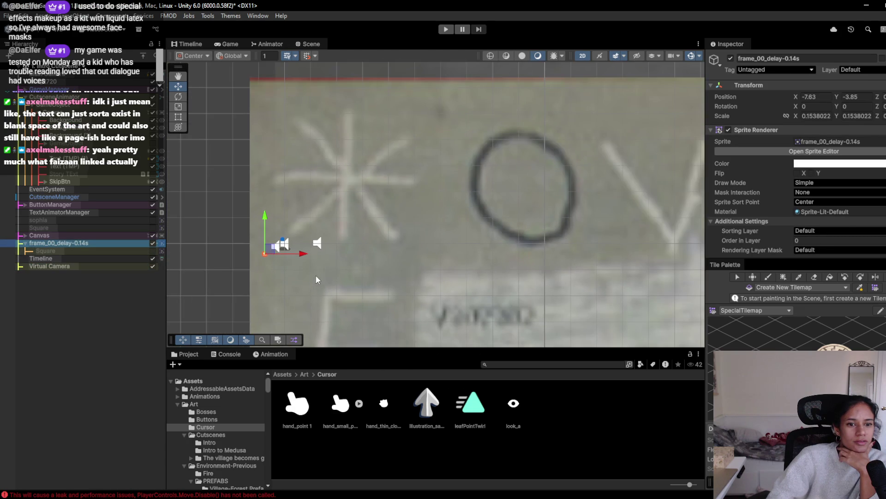
click(87, 256)
click(84, 241)
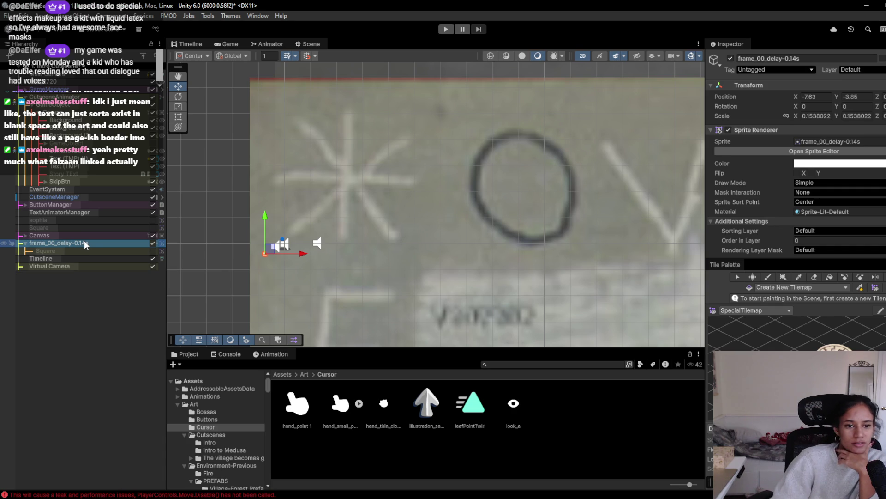
key(Delete)
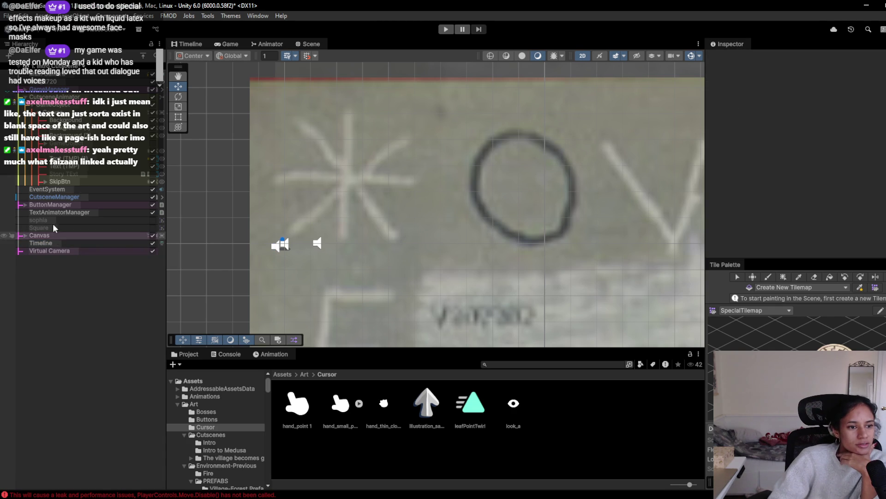
Frame the Canvas and pan the Scene view onto the intro cutscene page.
click(48, 236)
key(f)
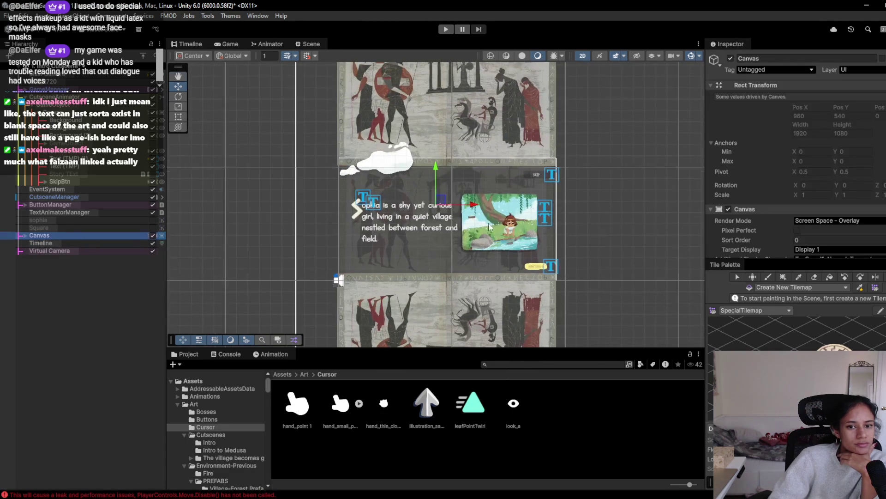
scroll(435, 267, up, 5)
mouse_move(413, 256)
mouse_down()
mouse_move(450, 212)
mouse_move(490, 187)
mouse_move(460, 201)
mouse_up()
scroll(451, 212, up, 3)
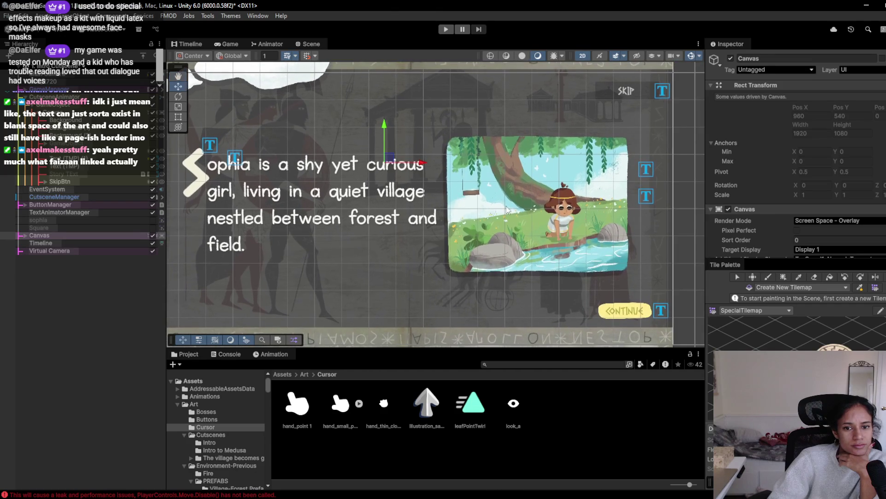
click(531, 212)
Scale the forest illustration Image up to about 0.787 and position it at 641.31, -347.36.
click(528, 212)
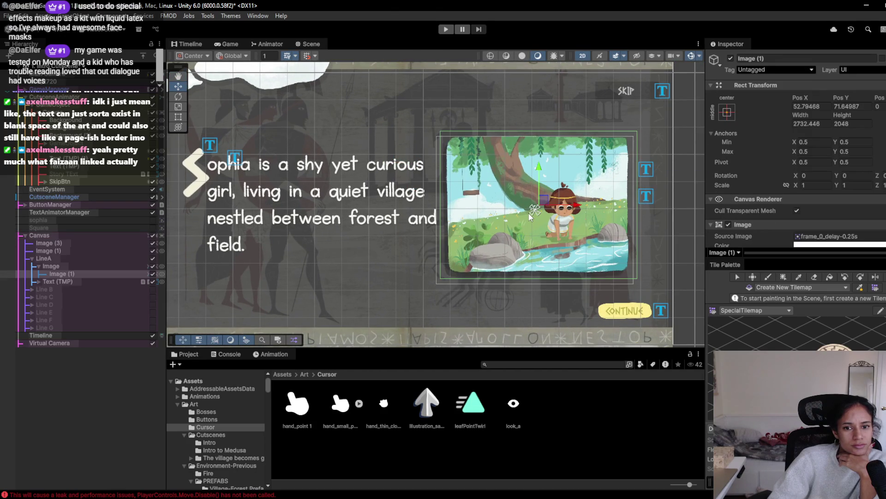
click(102, 267)
key(r)
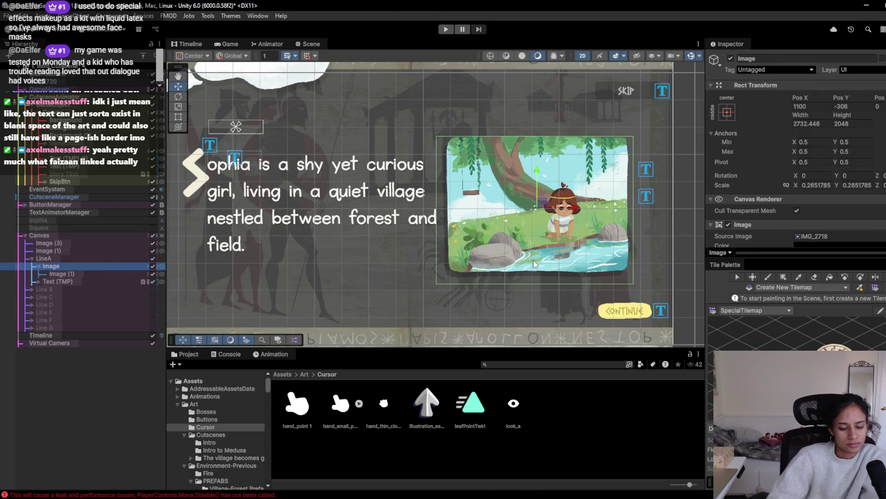
mouse_move(536, 209)
mouse_down()
mouse_move(555, 189)
mouse_move(423, 218)
mouse_move(422, 231)
mouse_move(436, 234)
mouse_up()
key(w)
key(r)
scroll(436, 233, down, 5)
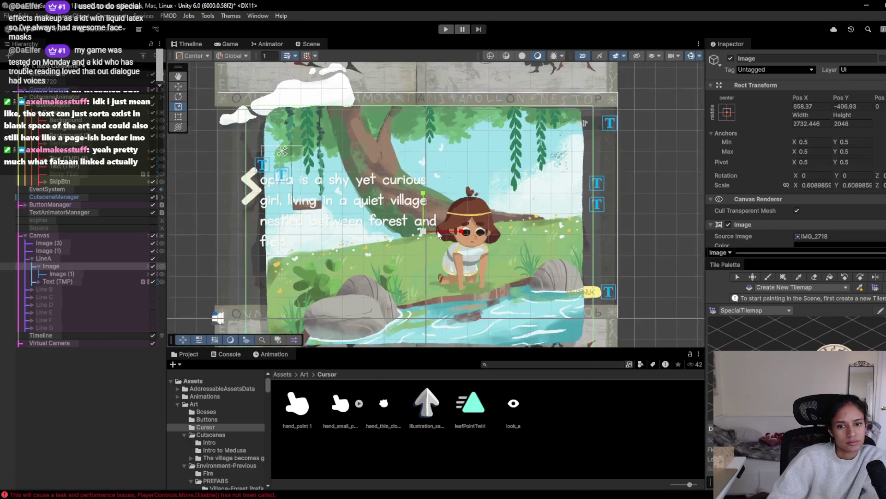
click(229, 44)
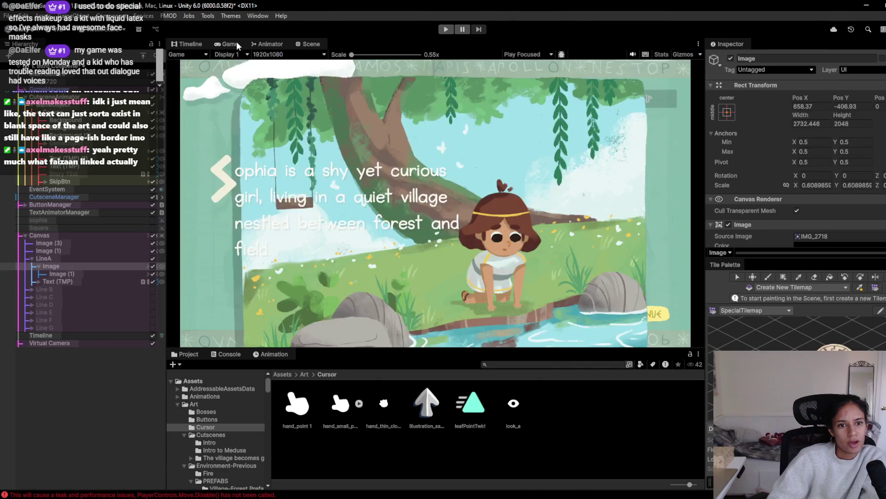
click(306, 44)
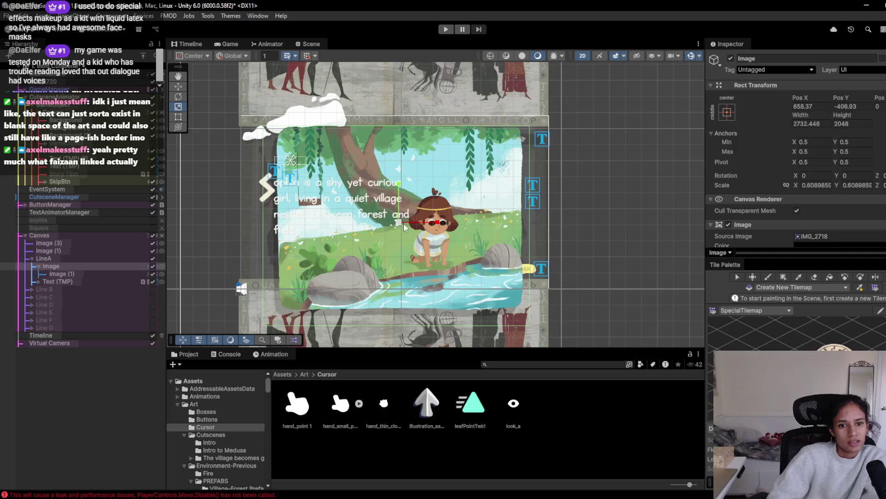
mouse_move(400, 209)
mouse_down()
mouse_move(402, 216)
mouse_move(408, 207)
mouse_up()
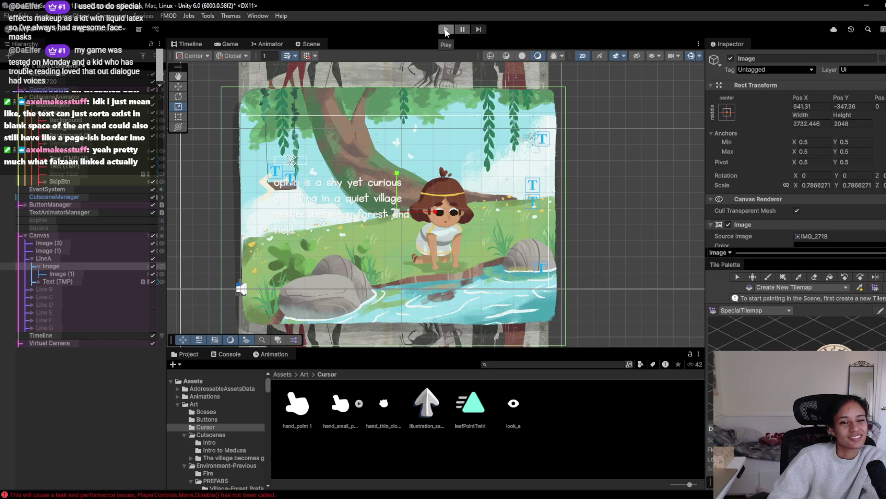
Move the story Text (TMP) up to the top right and preview it in the Game view.
click(86, 267)
click(86, 281)
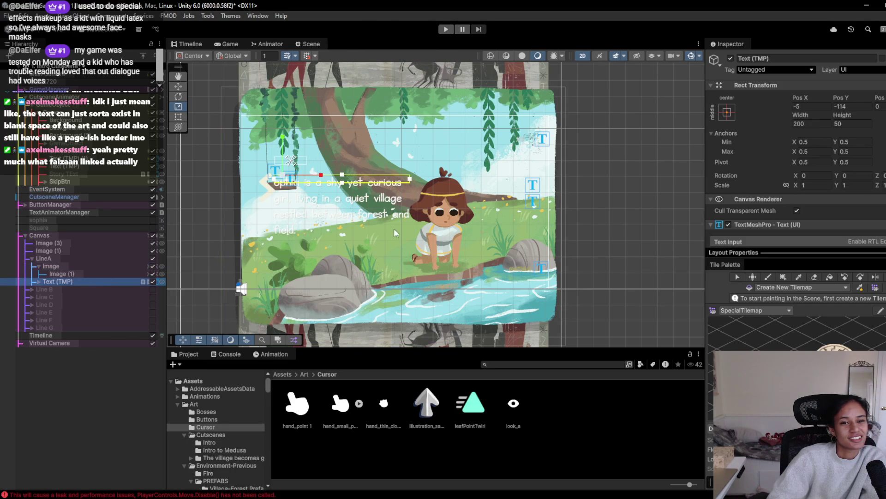
mouse_move(287, 174)
mouse_down()
mouse_move(423, 127)
mouse_move(403, 128)
mouse_up()
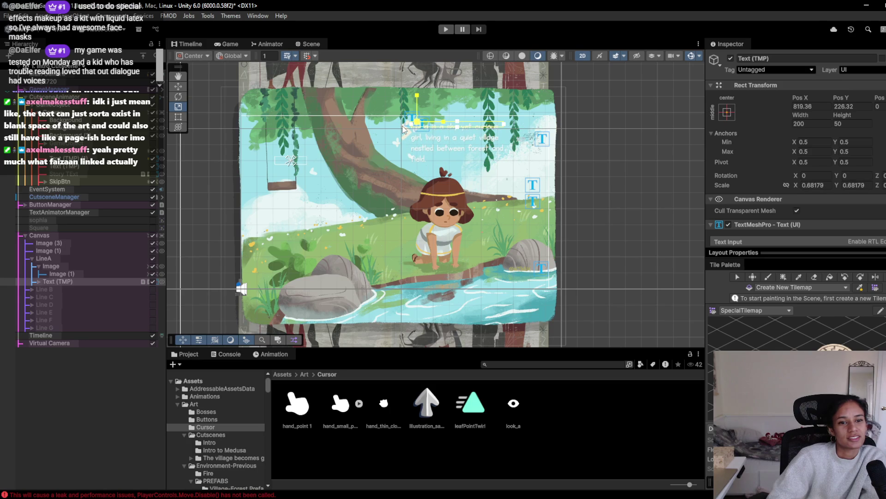
click(226, 44)
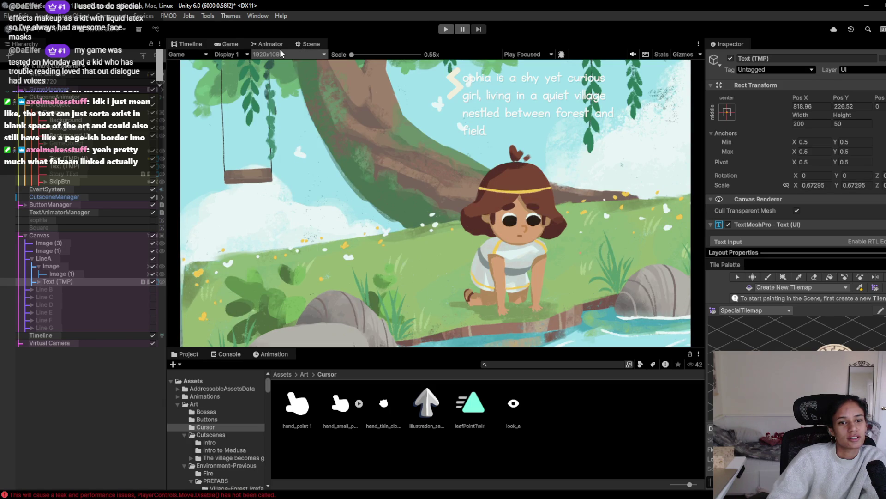
click(303, 43)
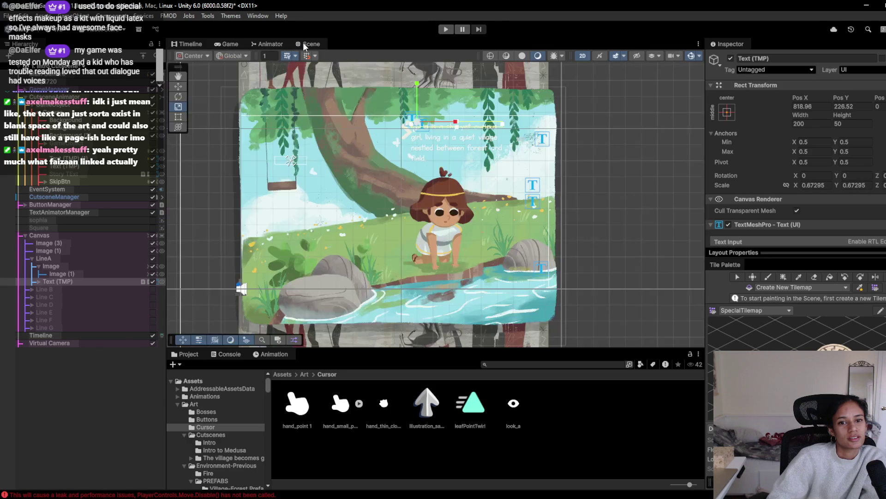
Nudge the story text toward the swing, preview it, then switch to the browser's YouTube tab.
mouse_move(424, 117)
mouse_down()
mouse_move(351, 185)
mouse_move(290, 199)
mouse_move(431, 121)
mouse_up()
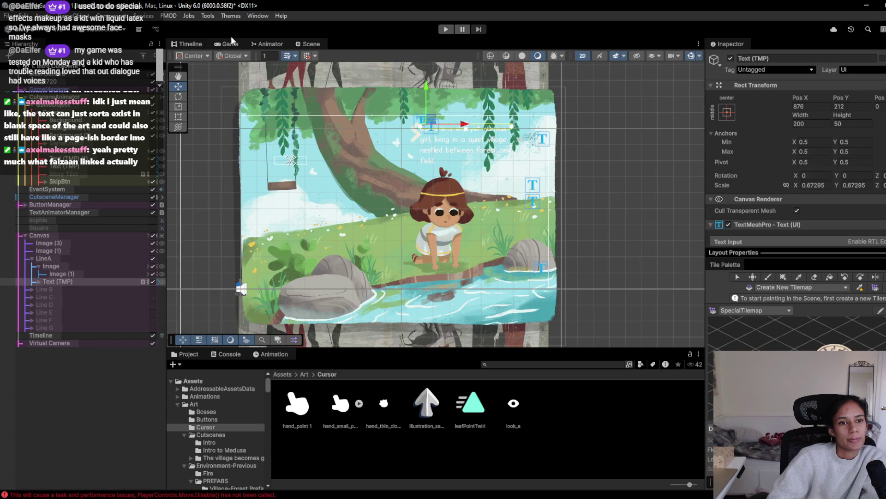
click(230, 44)
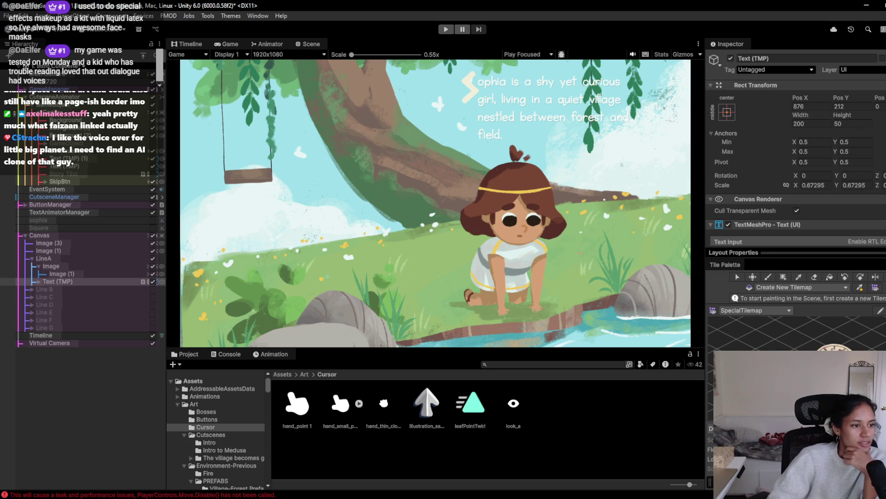
key(alt+Tab)
key(ctrl+Tab)
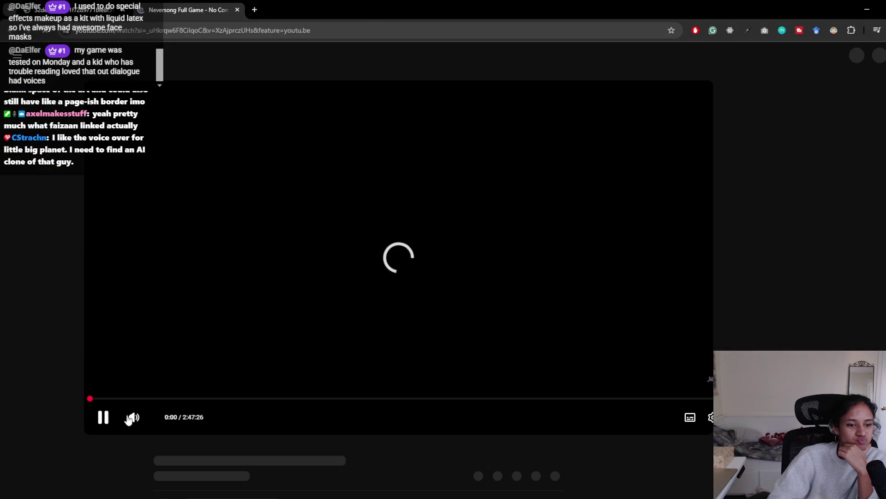
Watch the Neversong Full Game intro, seek ahead to 0:46, pause, and minimise the browser.
mouse_move(156, 421)
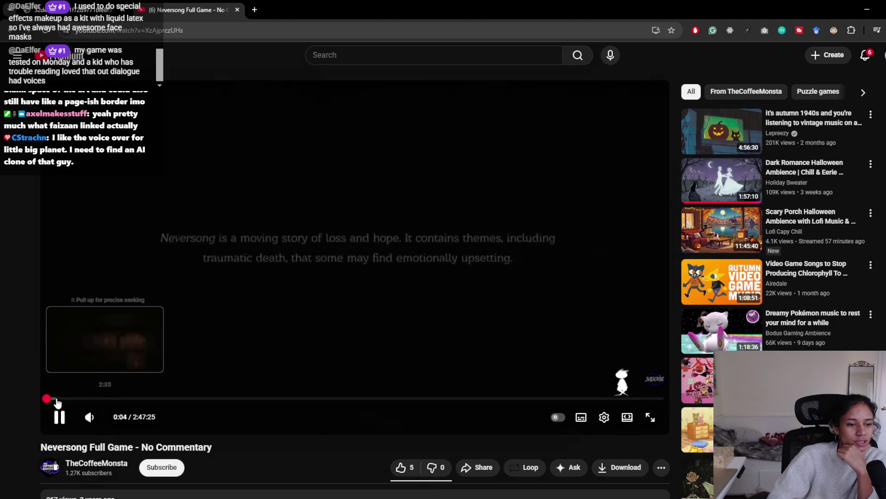
scroll(38, 405, down, 4)
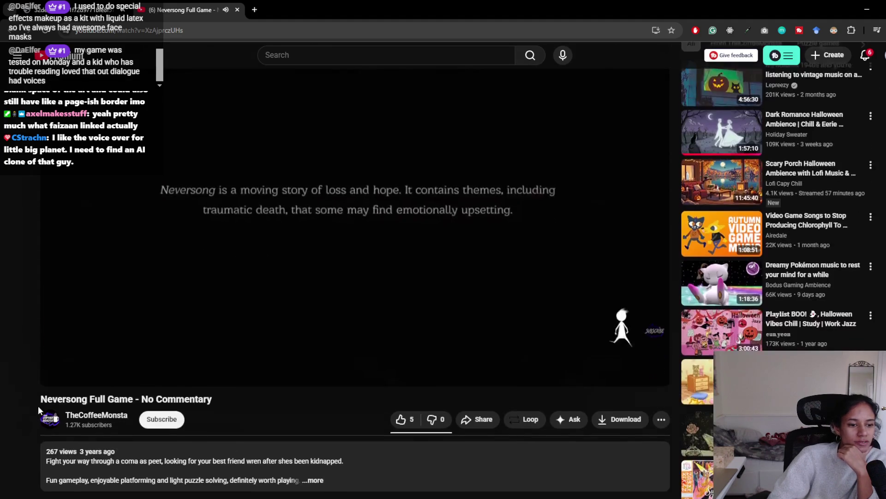
scroll(38, 406, up, 4)
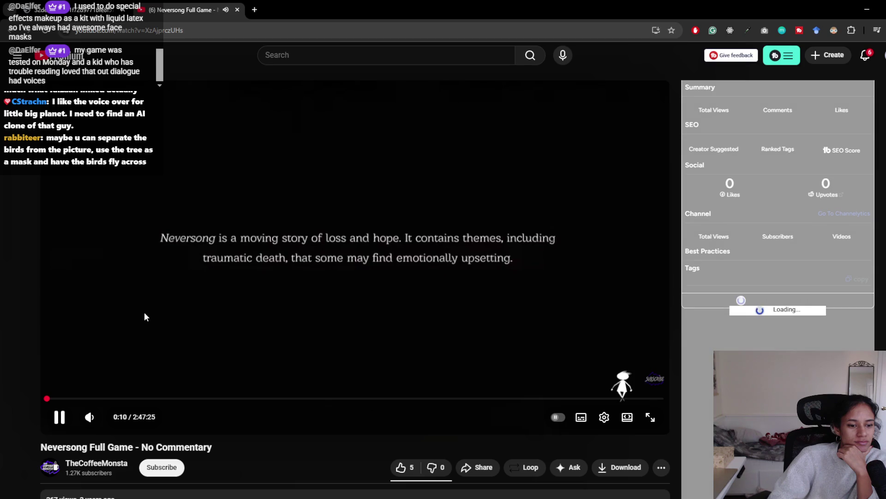
scroll(144, 315, down, 2)
scroll(139, 314, up, 2)
click(210, 315)
key(Right)
key(Right)
key(Right)
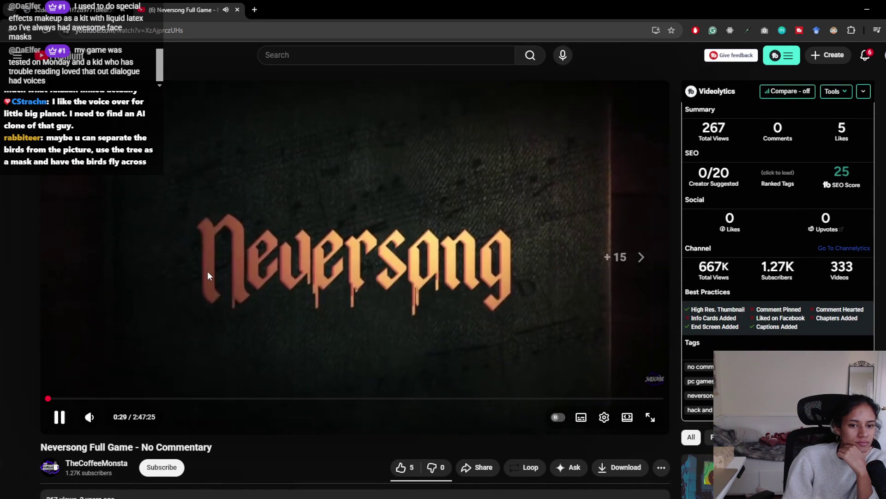
key(Right)
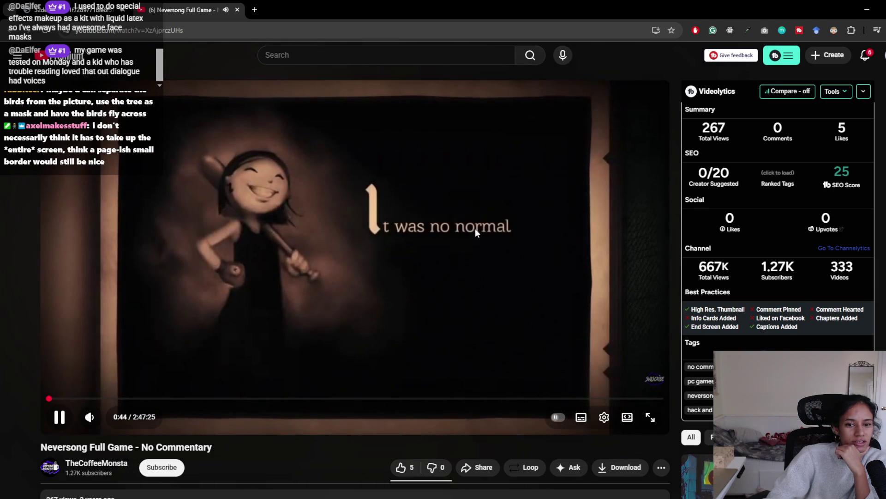
click(447, 275)
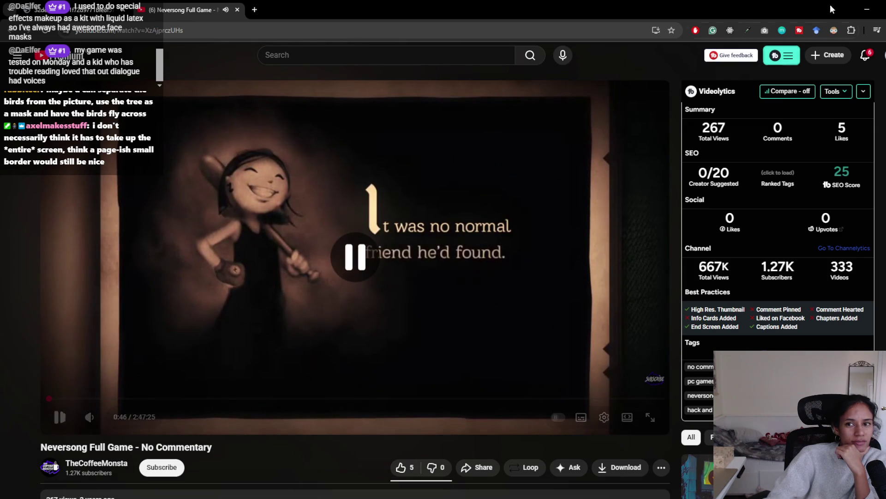
click(867, 9)
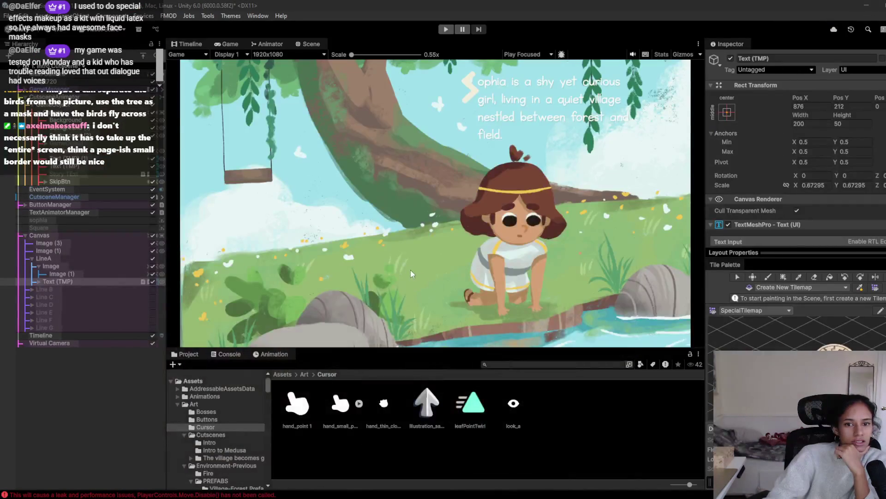
Shrink the illustration Image under LineA and preview the smaller size in the Game view.
click(88, 264)
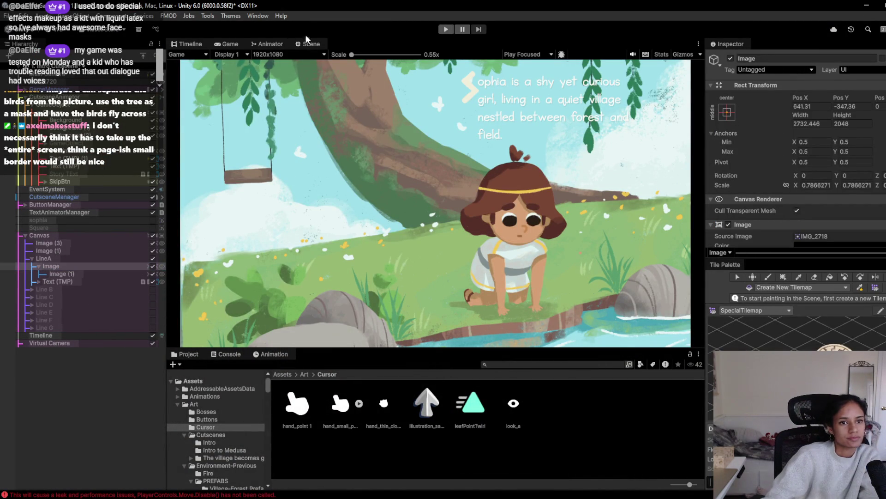
click(307, 45)
scroll(384, 183, down, 1)
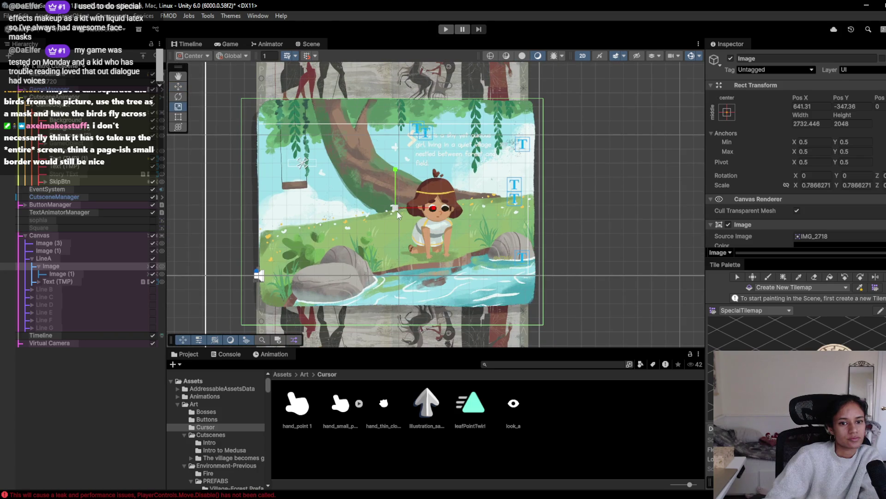
drag(398, 209, 388, 214)
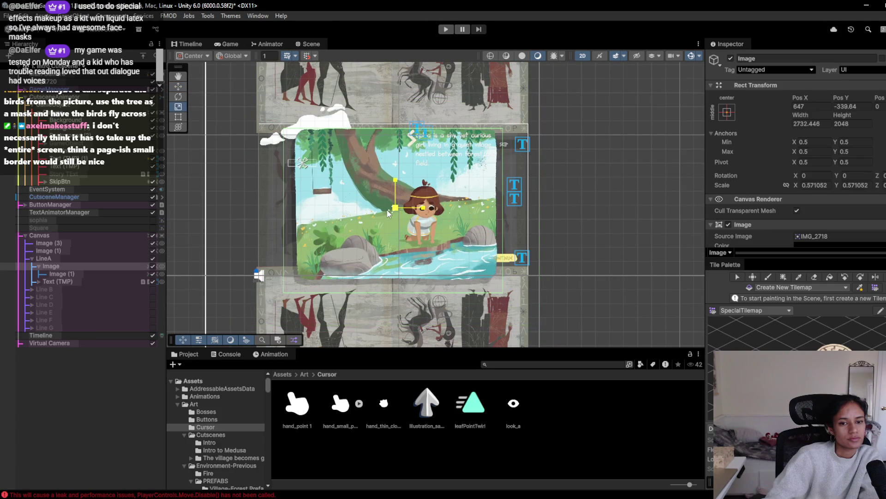
click(228, 44)
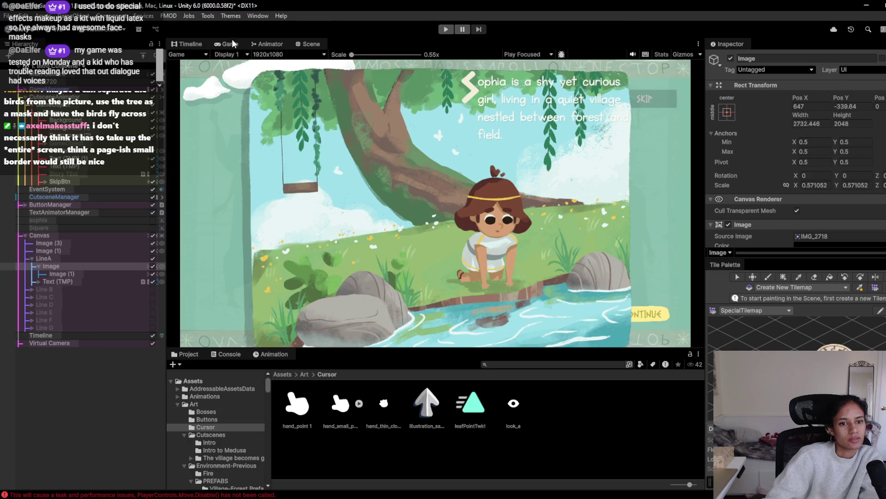
Scale the illustration back up to about 0.80 at 640.85, -347.85 and recheck the Game view.
click(309, 44)
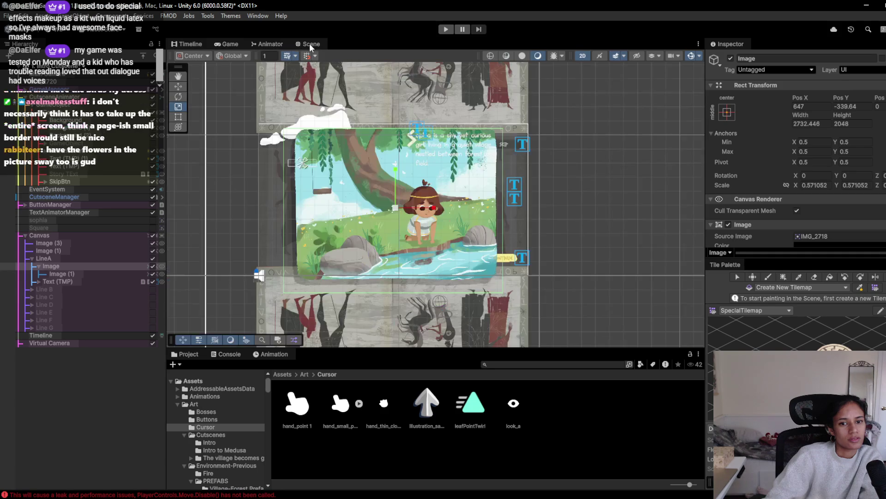
mouse_move(398, 209)
mouse_down()
mouse_move(409, 198)
mouse_move(397, 206)
mouse_up()
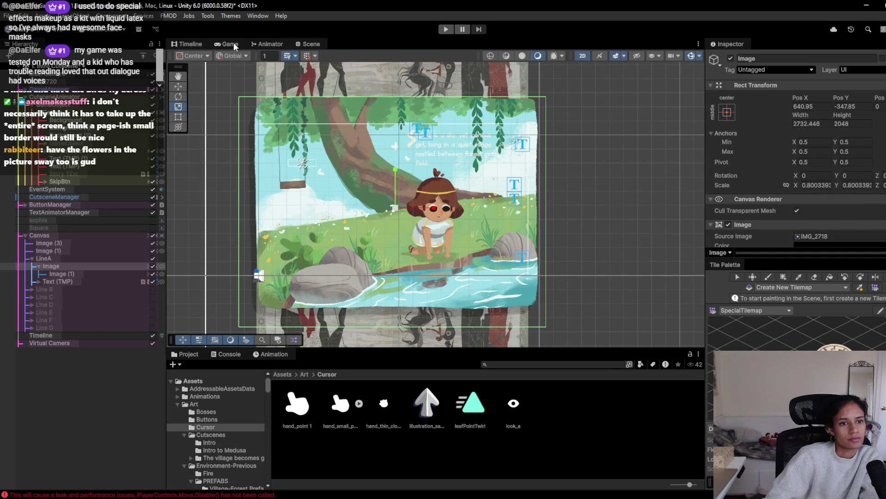
click(230, 44)
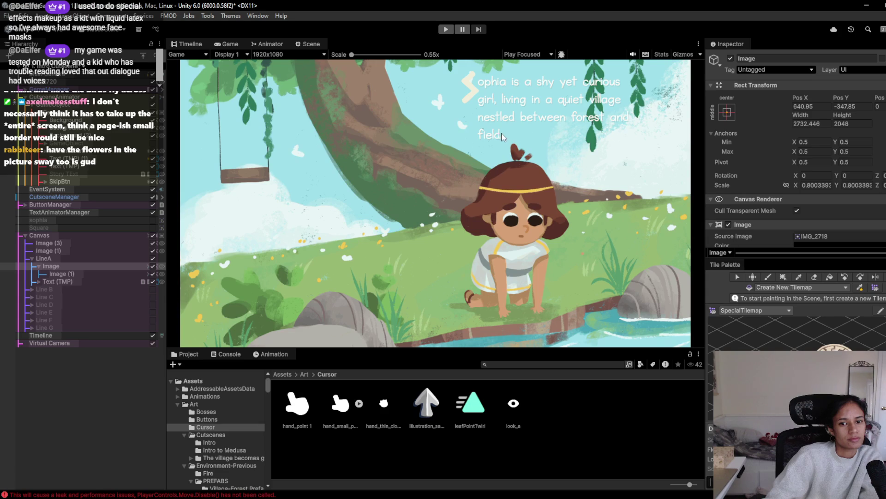
click(310, 43)
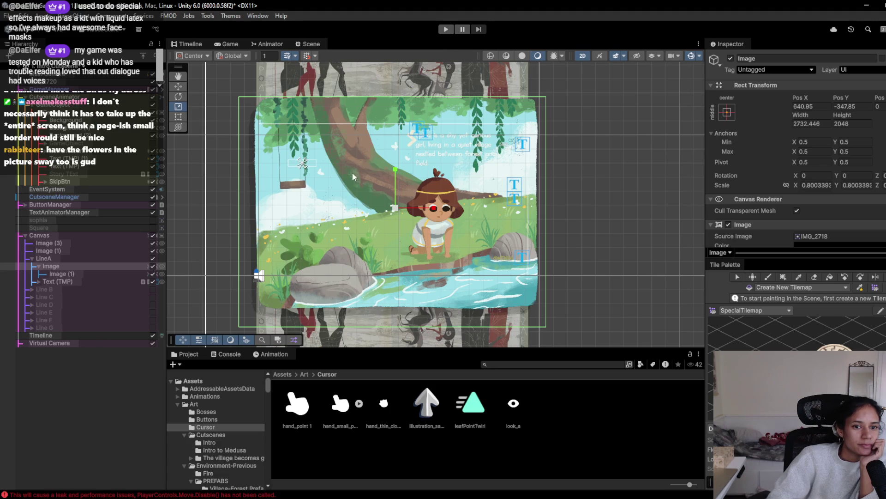
click(442, 30)
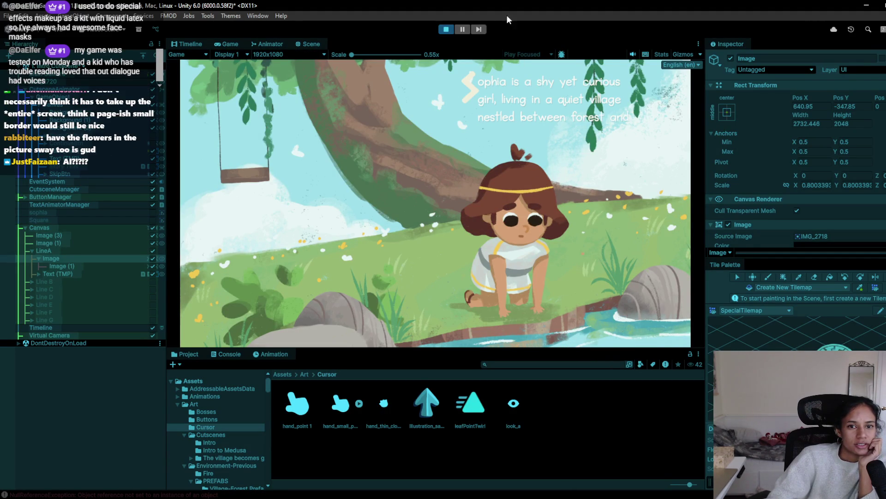
click(446, 30)
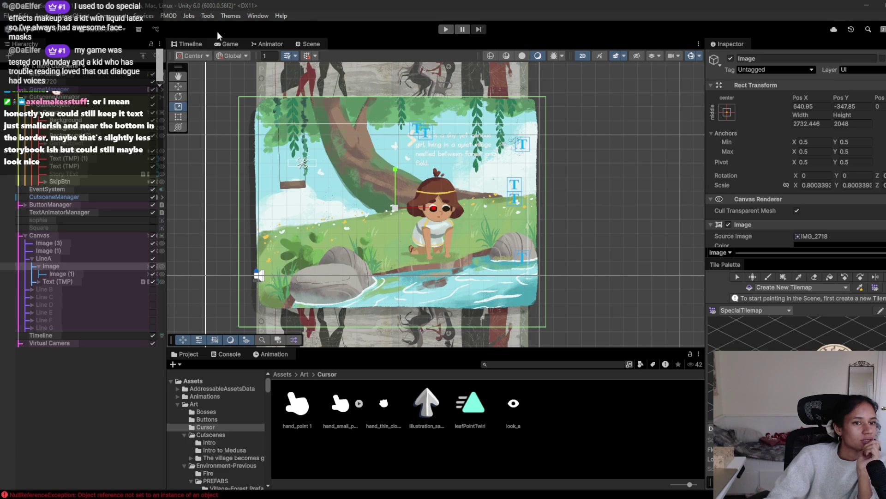
click(229, 44)
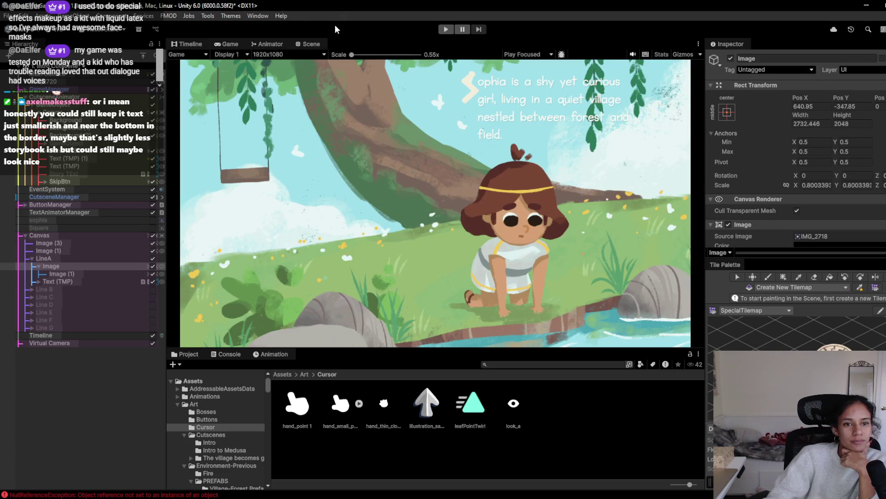
Shrink the forest illustration to about 0.441 scale and nudge it up to 650.43, -294.
click(309, 45)
drag(395, 207, 389, 214)
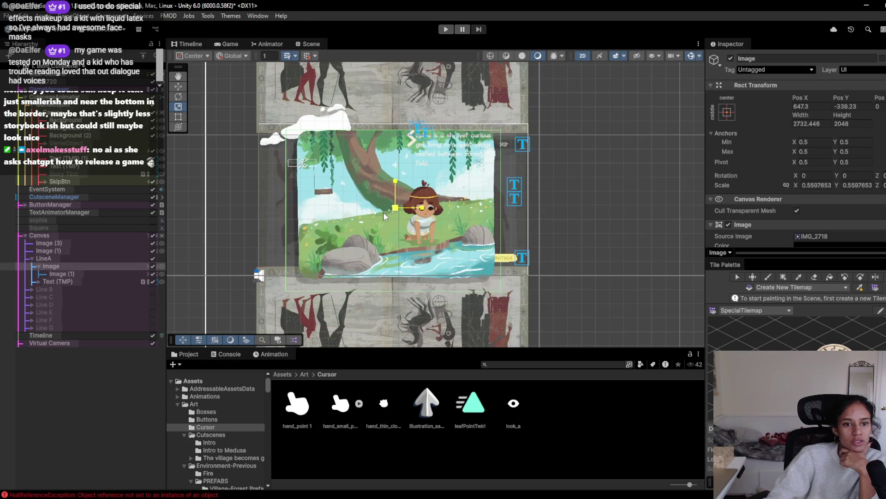
drag(396, 208, 388, 217)
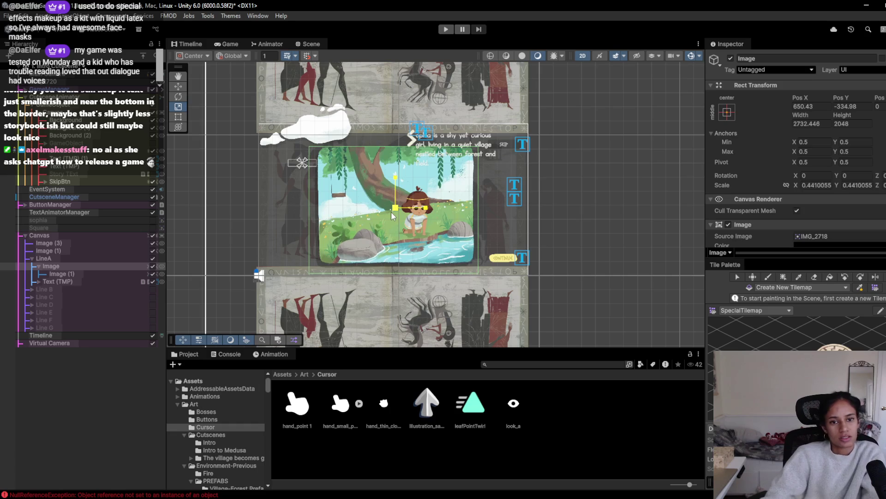
click(228, 42)
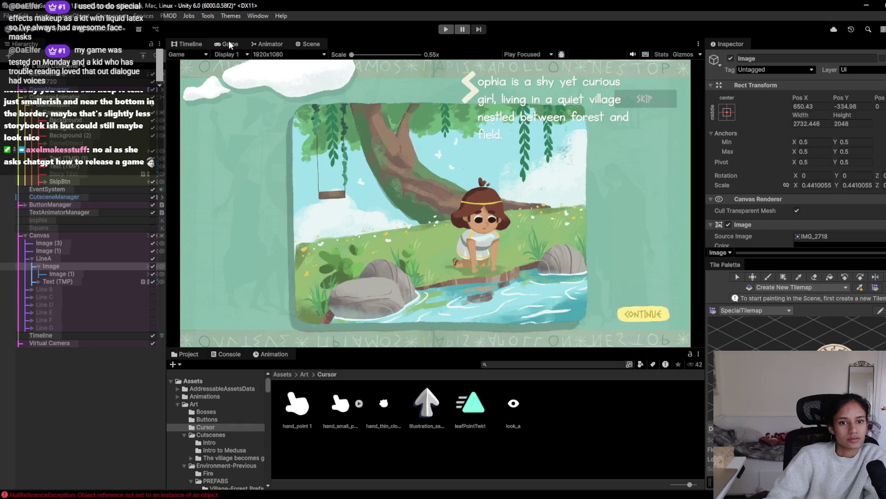
click(305, 44)
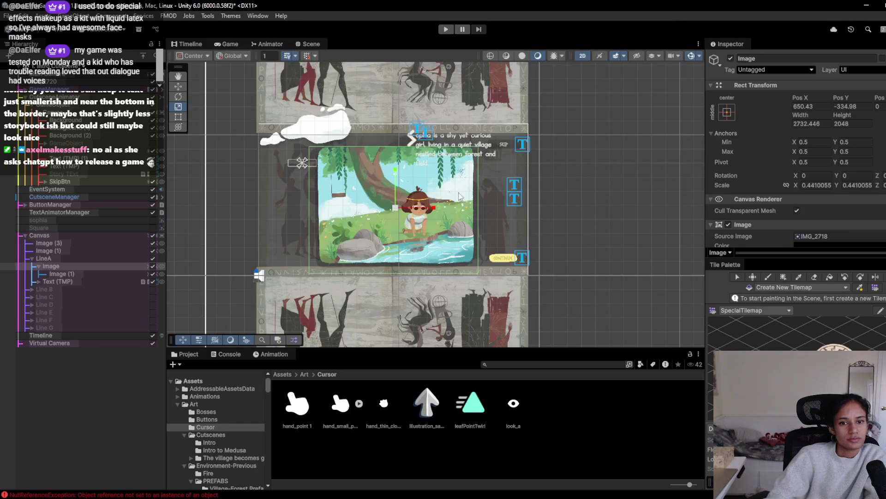
drag(405, 205, 405, 198)
mouse_move(181, 490)
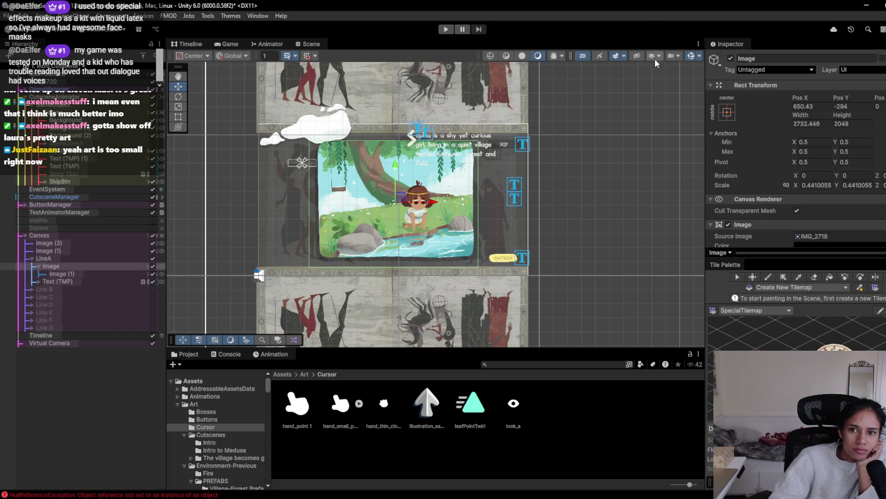
click(228, 44)
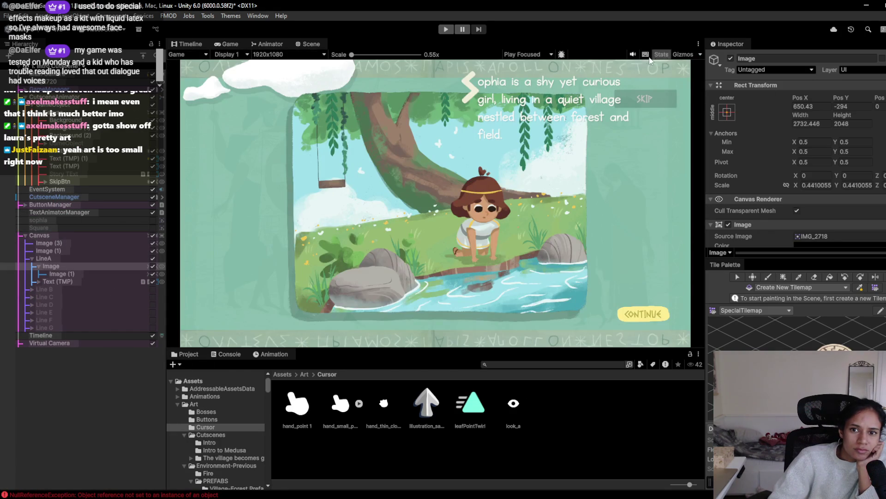
click(309, 44)
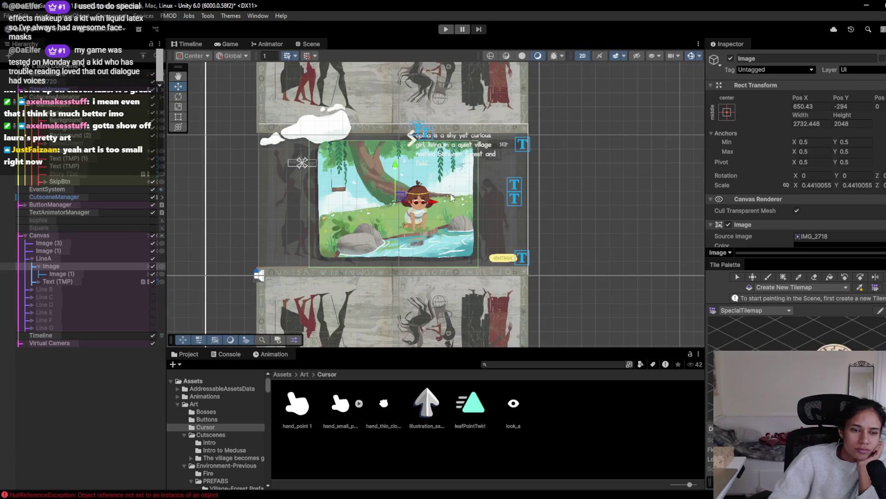
scroll(453, 203, up, 5)
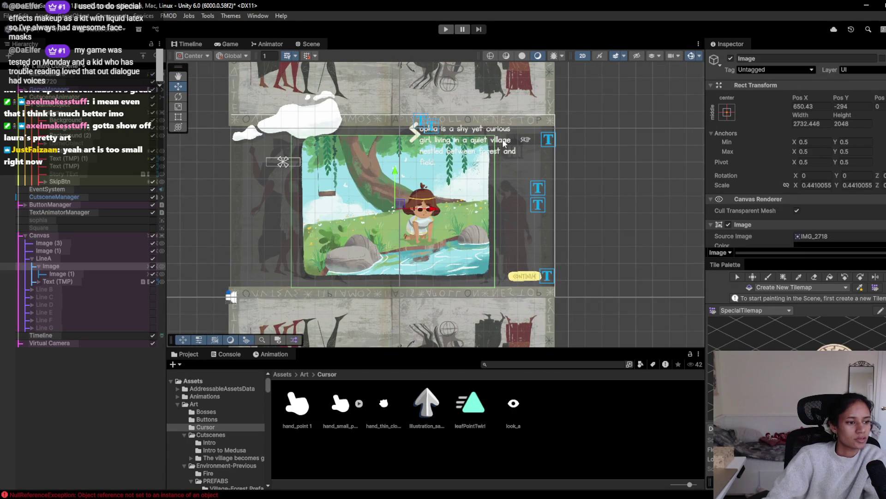
click(427, 159)
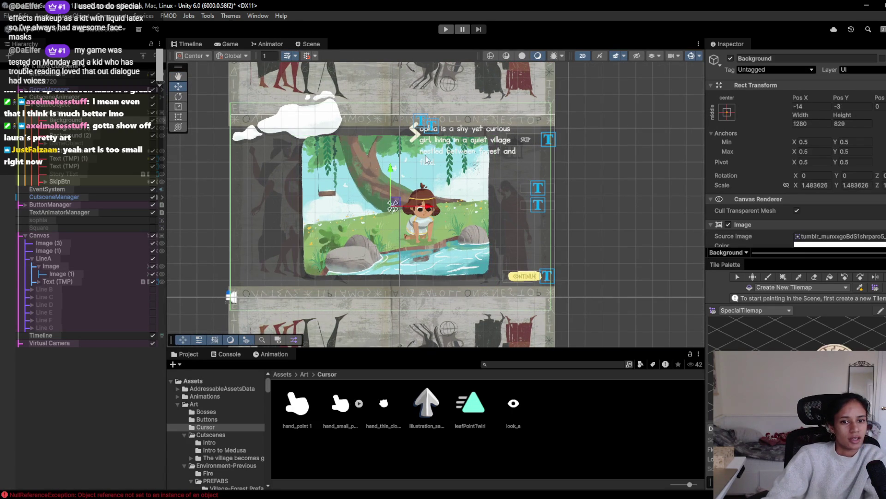
click(499, 155)
click(496, 155)
click(493, 155)
click(491, 155)
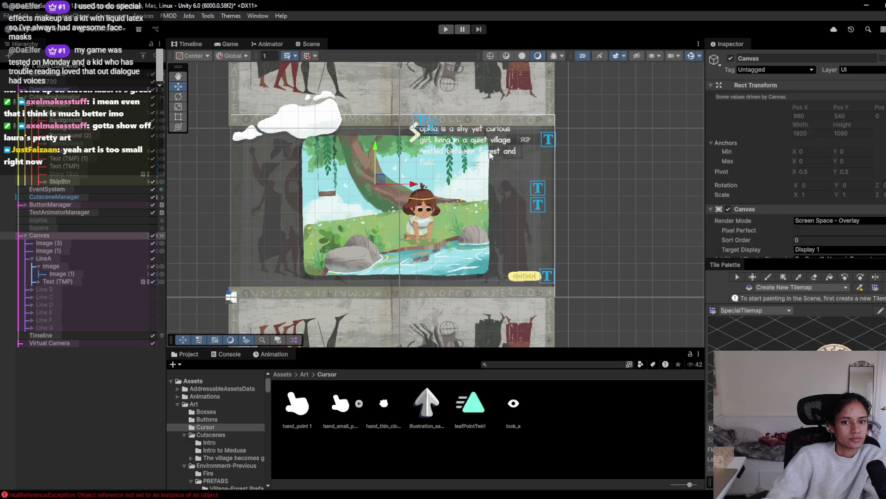
click(488, 154)
click(488, 154)
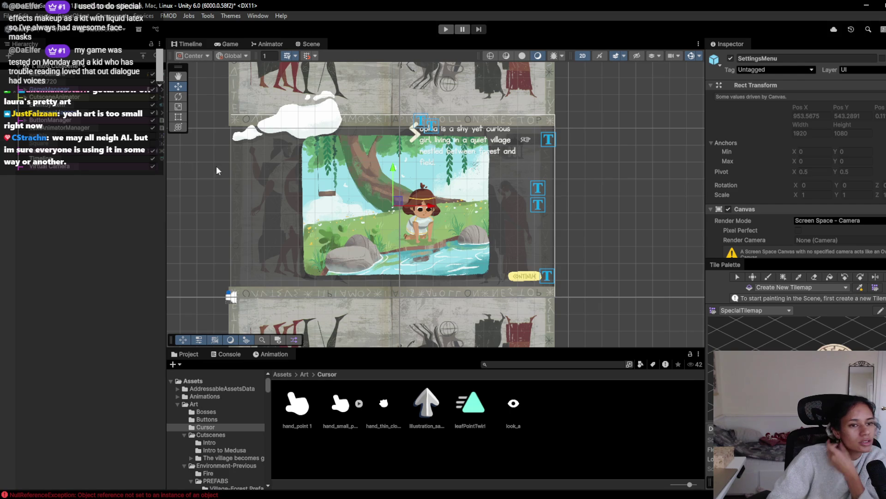
Shift LineA's Sophia illustration left to Pos X 343 and preview it in the Game view.
click(26, 150)
click(52, 174)
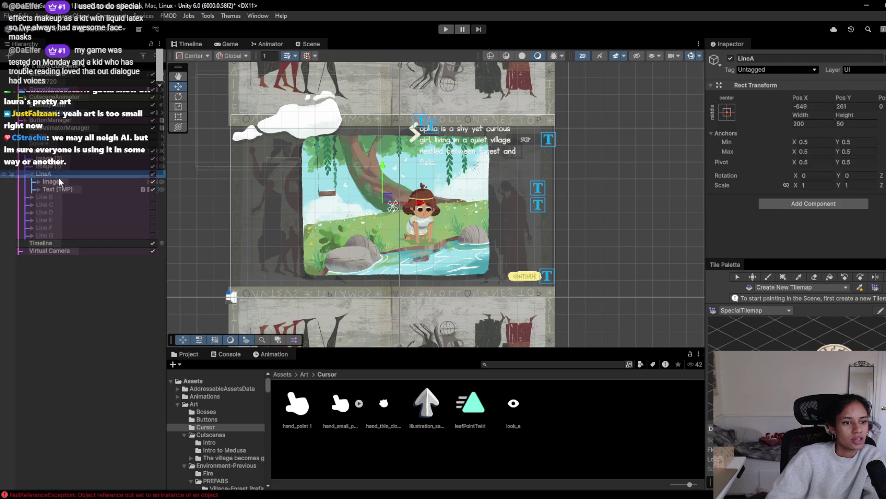
click(60, 181)
drag(436, 211, 384, 205)
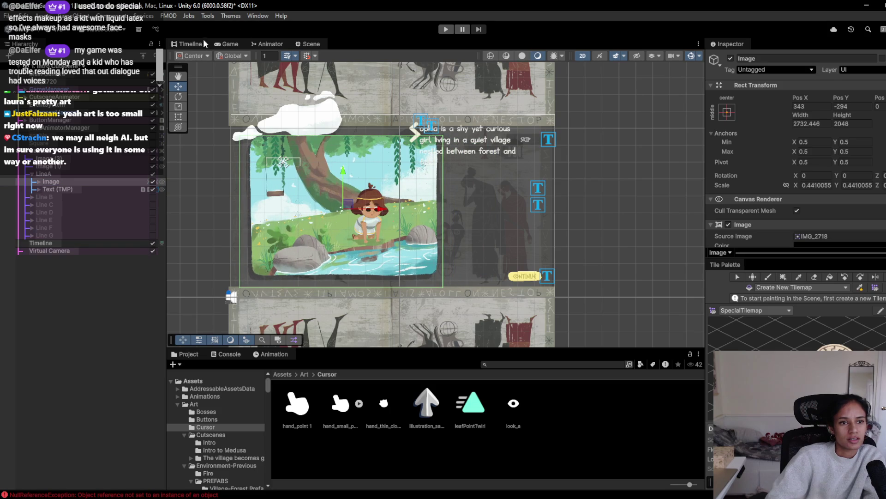
click(220, 43)
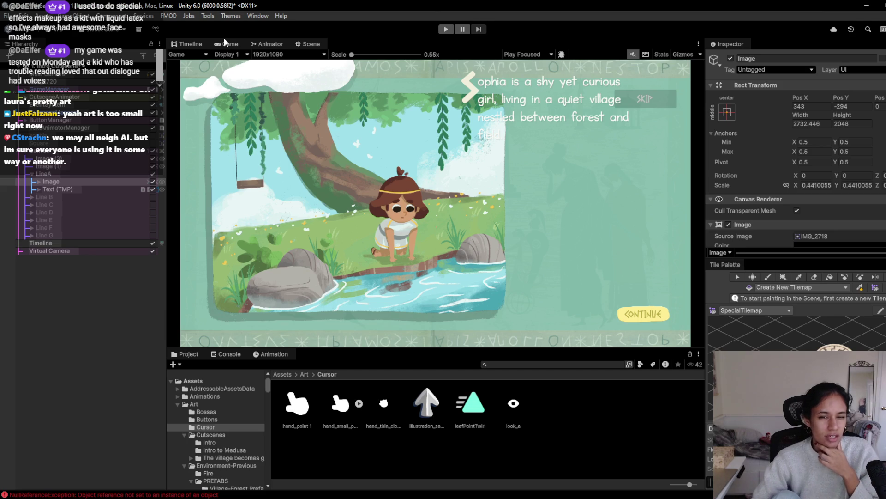
Narrow LineA's dialogue text box and move it right and down beside the illustration.
click(54, 190)
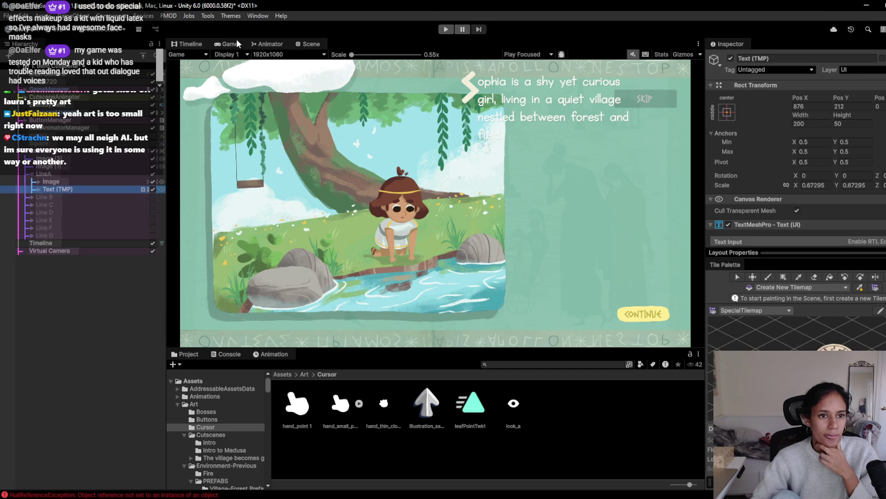
click(307, 44)
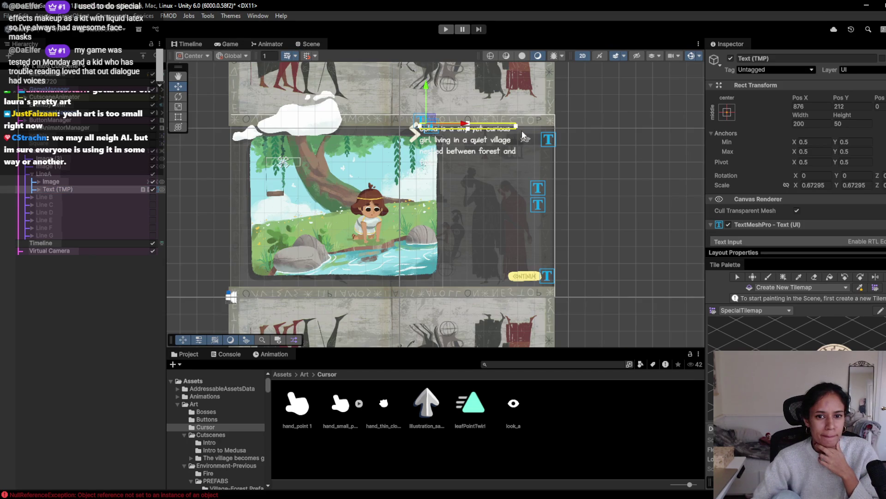
drag(516, 125, 493, 127)
drag(431, 121, 470, 159)
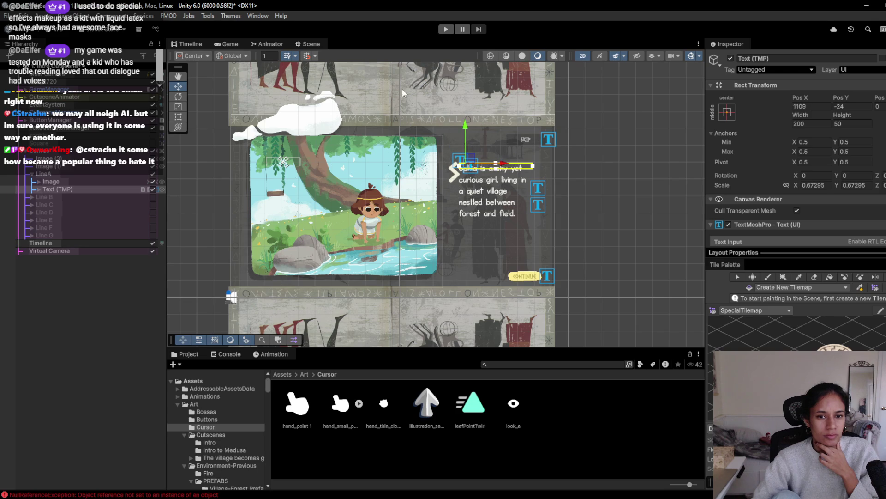
click(228, 44)
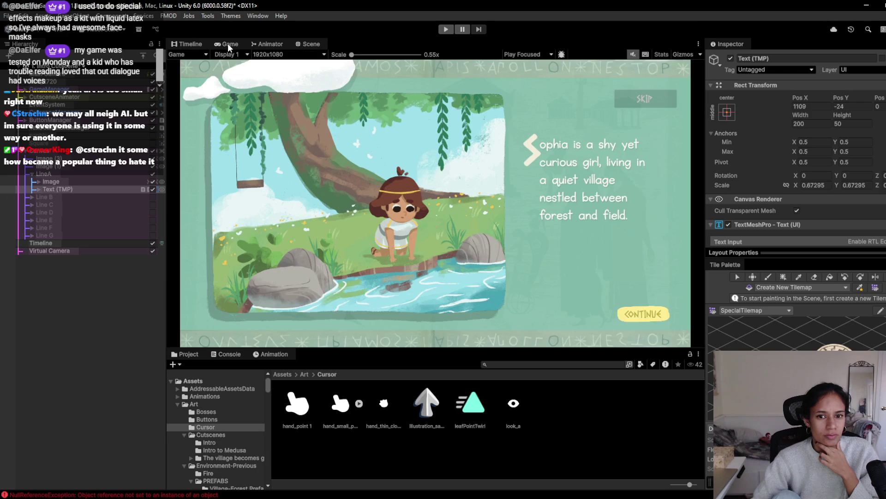
Raise the dialogue text's Font Size to 99.34 and check it in the Game view.
click(306, 45)
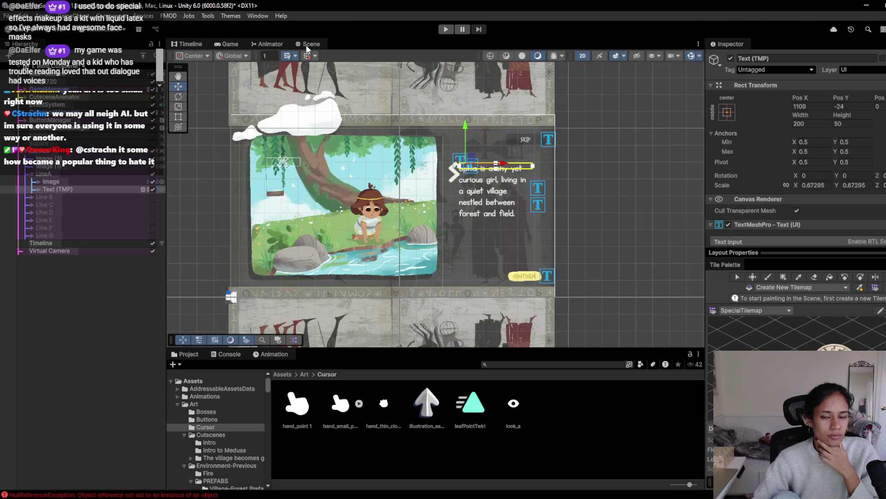
scroll(464, 198, up, 3)
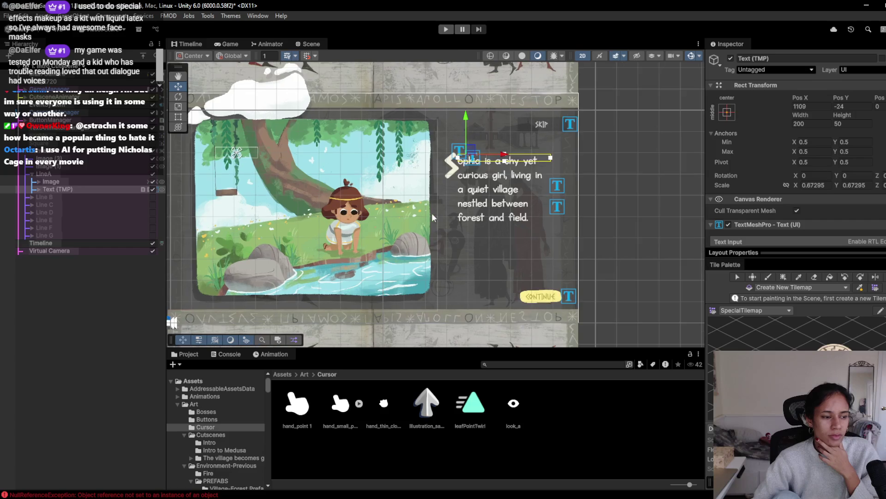
click(56, 189)
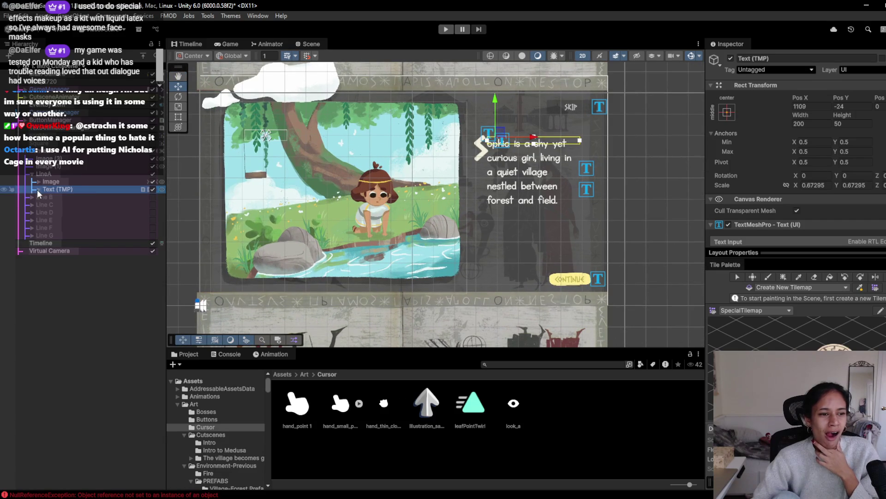
click(34, 188)
scroll(800, 212, down, 4)
scroll(793, 208, down, 3)
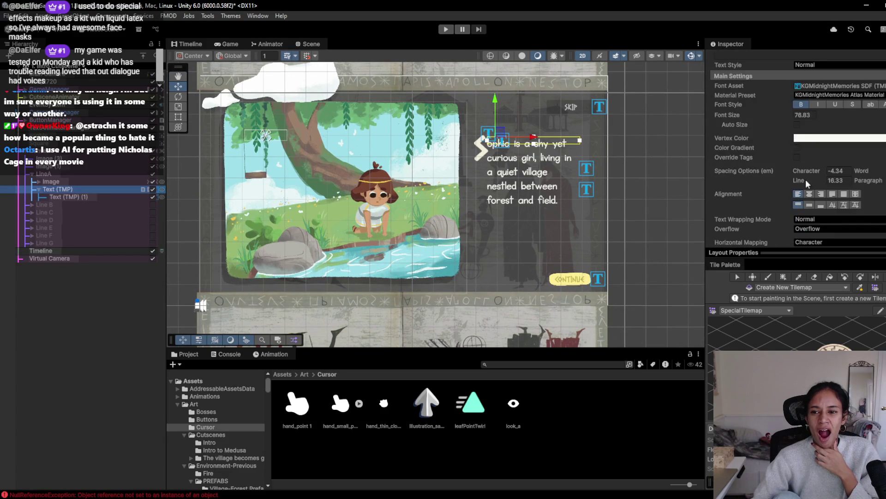
mouse_move(786, 112)
mouse_down()
mouse_move(830, 109)
mouse_move(91, 112)
mouse_move(187, 121)
mouse_up()
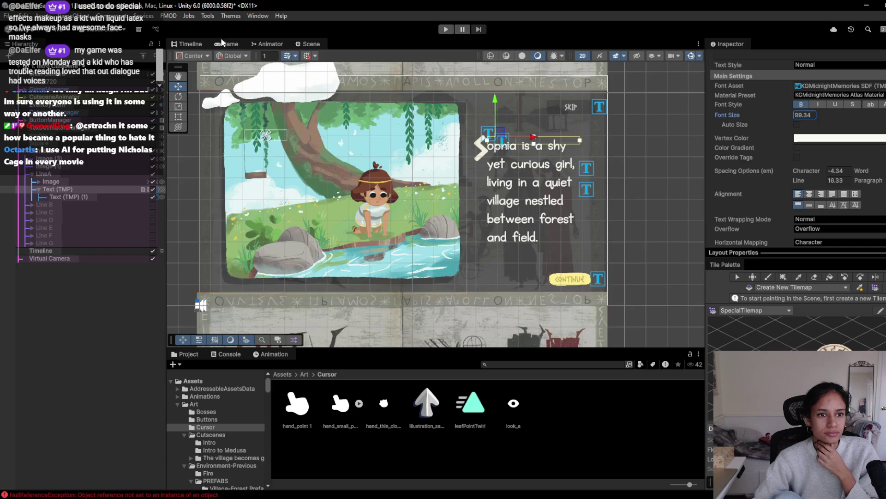
click(222, 43)
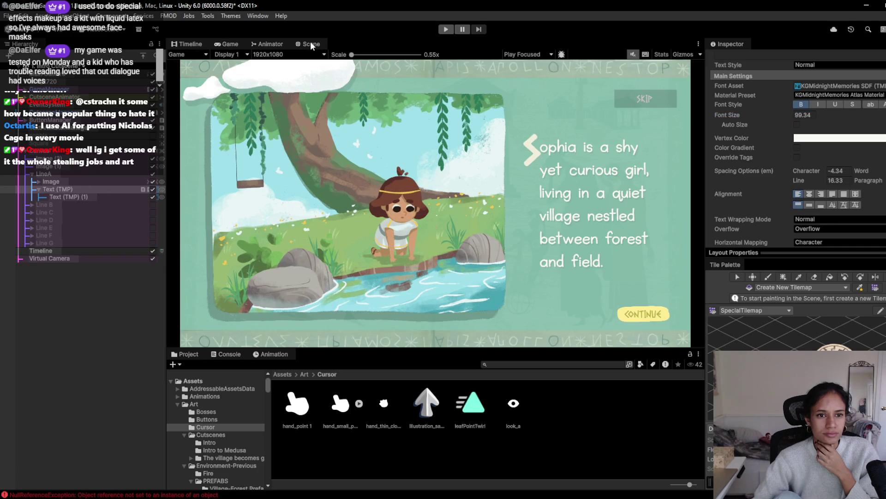
Widen the text box so lines reflow, nudge it slightly left, and play-test the cutscene.
click(310, 43)
drag(581, 143, 598, 140)
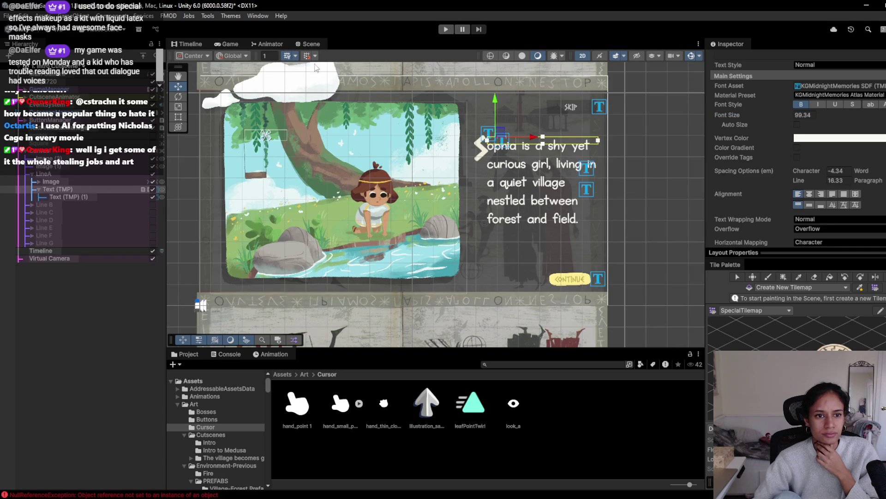
click(233, 44)
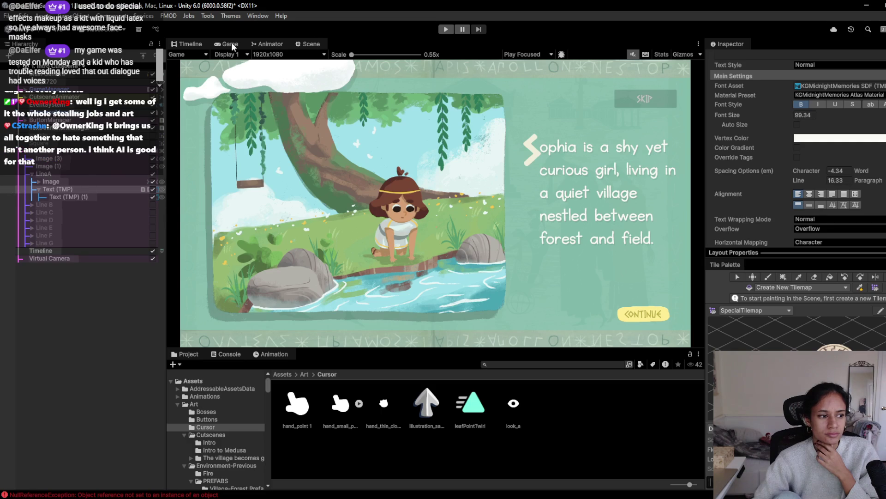
click(303, 44)
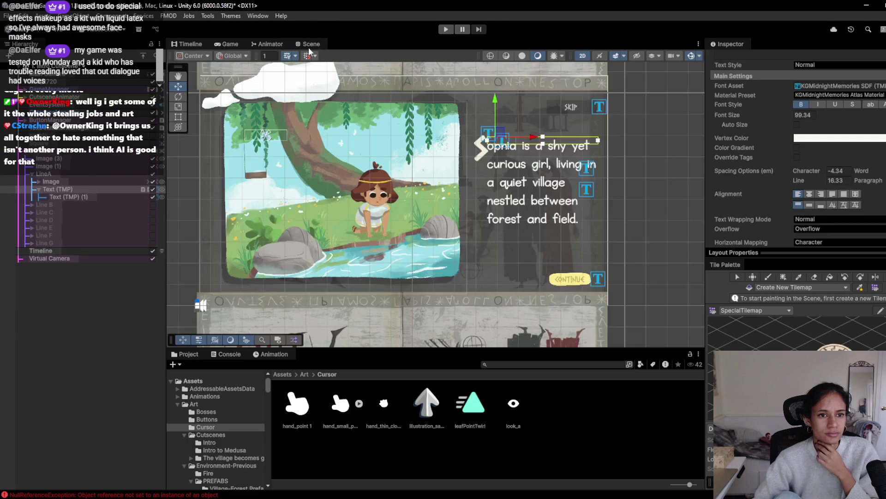
drag(536, 138, 529, 141)
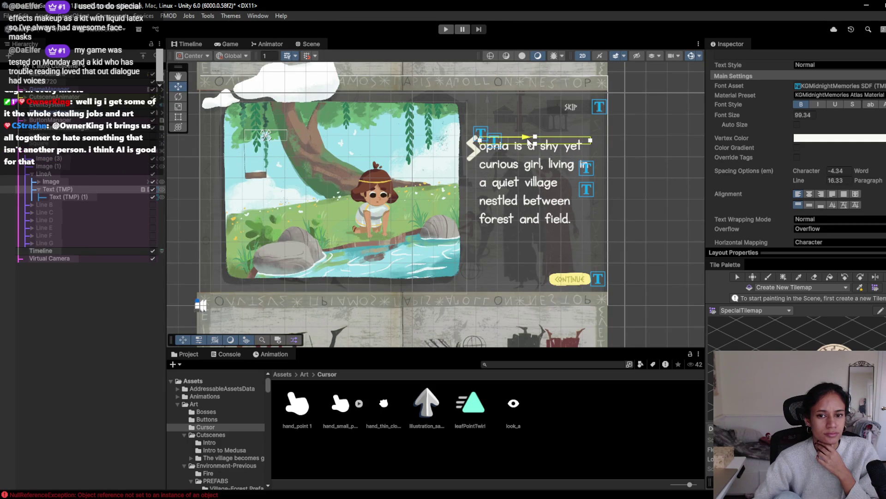
click(225, 43)
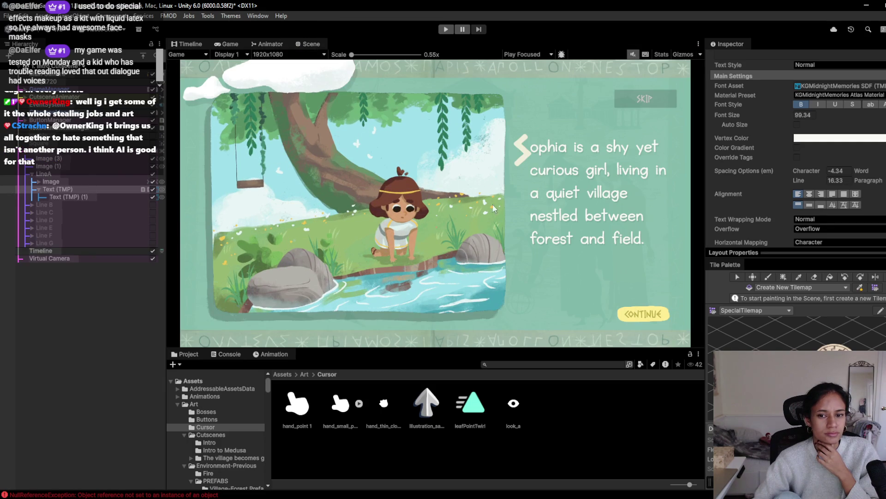
click(445, 30)
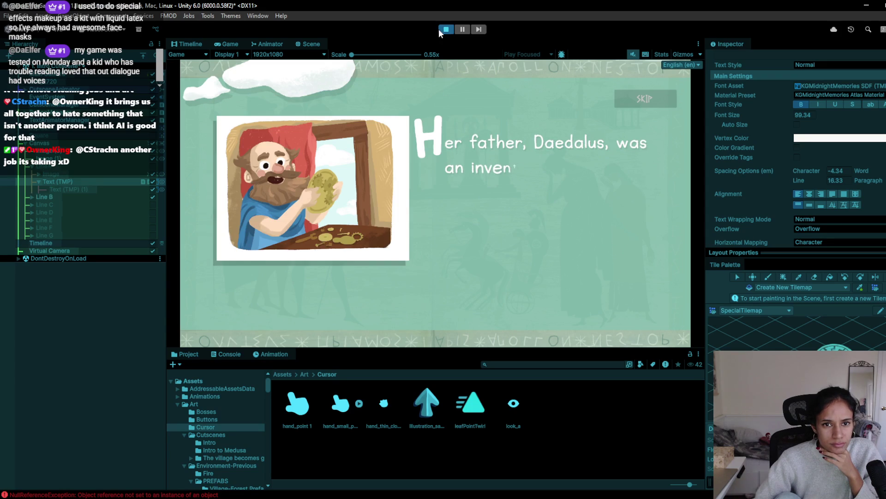
click(442, 30)
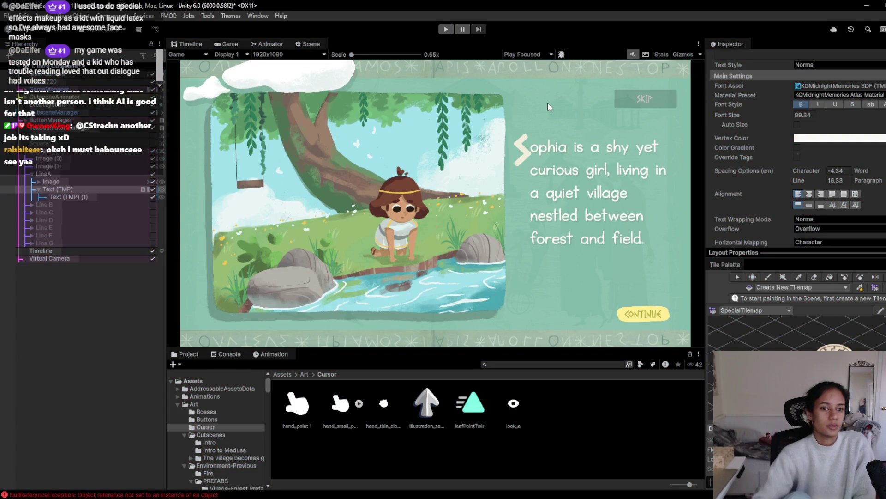
Move Image (1) and Image (3) together below Line G, just above Timeline.
click(64, 166)
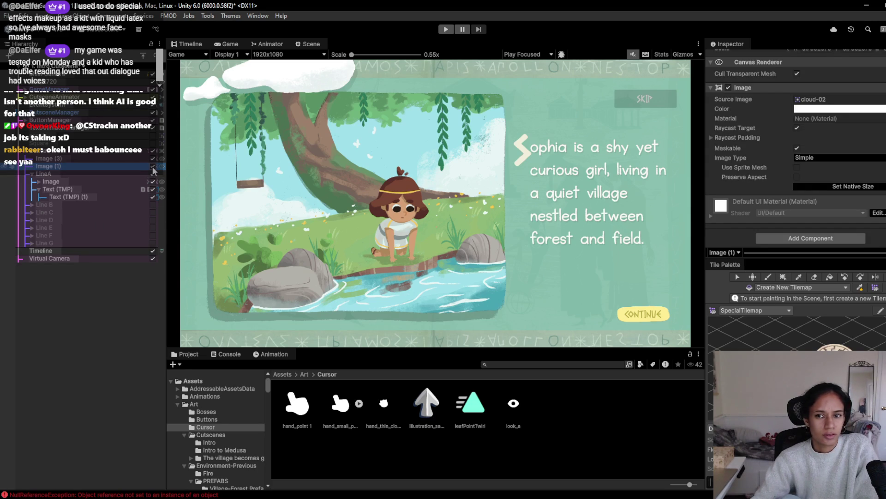
click(157, 158)
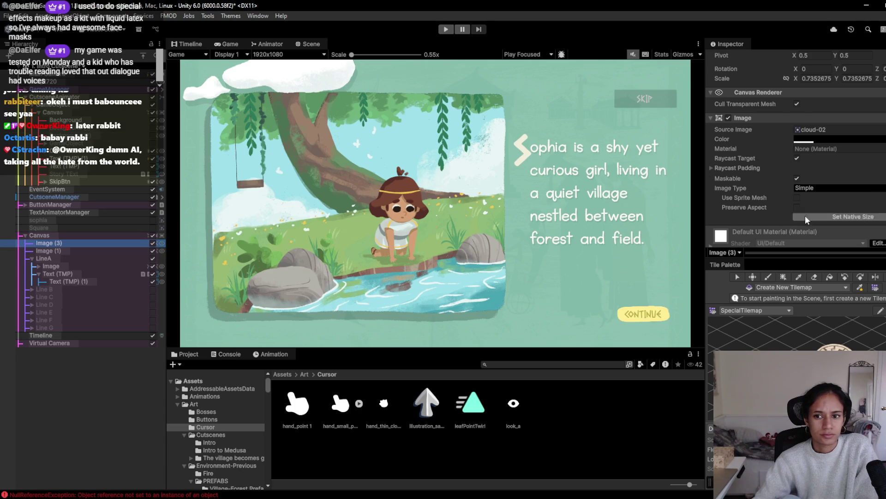
scroll(859, 223, down, 2)
click(74, 251)
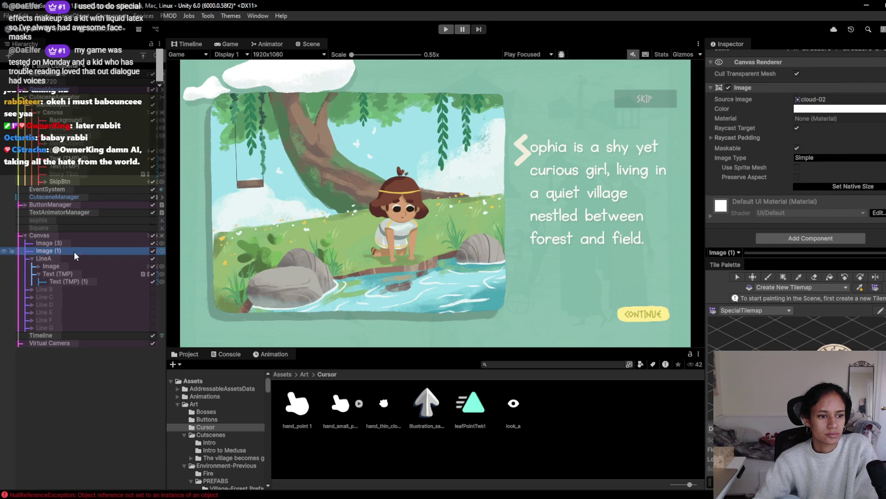
ctrl+click(74, 244)
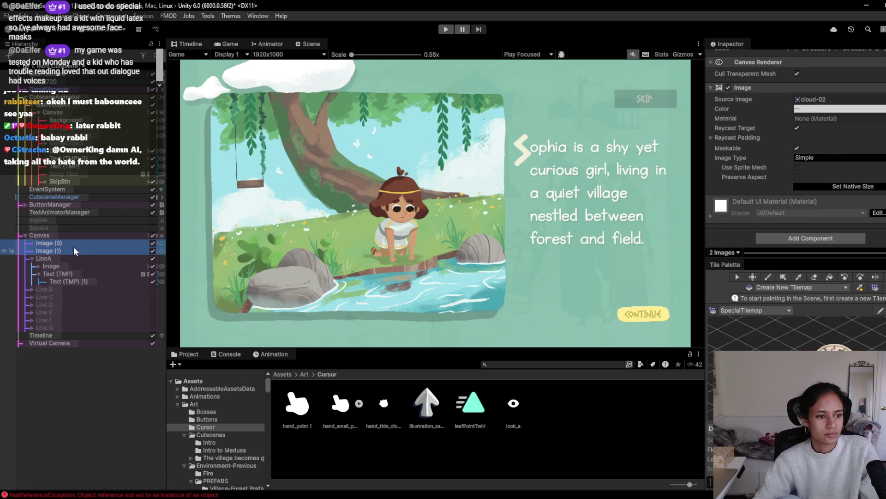
drag(73, 248, 82, 329)
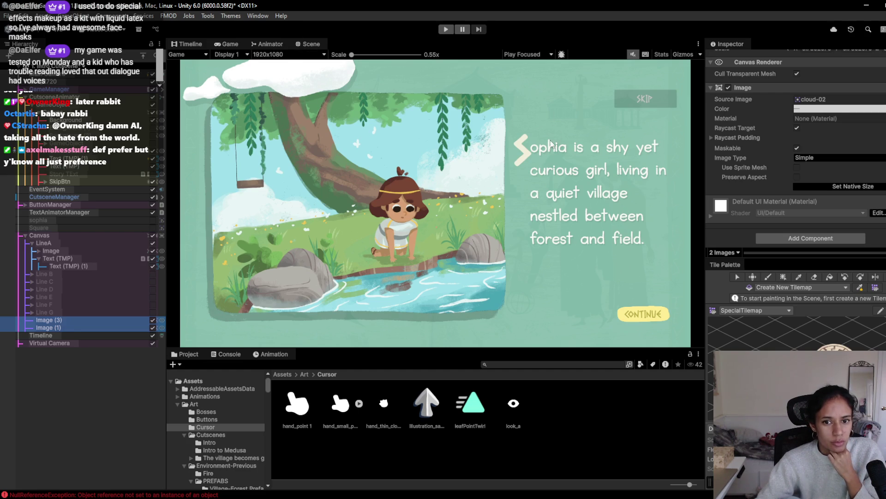
Select the Text (TMP) dialogue object and glance at the Animator before returning to Game view.
click(110, 259)
click(268, 44)
click(222, 45)
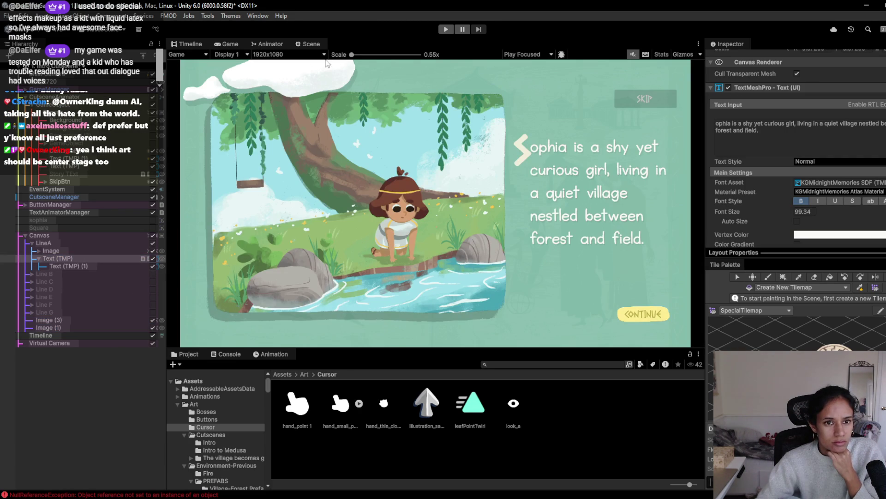
Resize the Text (TMP) dialogue box and move it to the canvas's bottom-left.
click(299, 45)
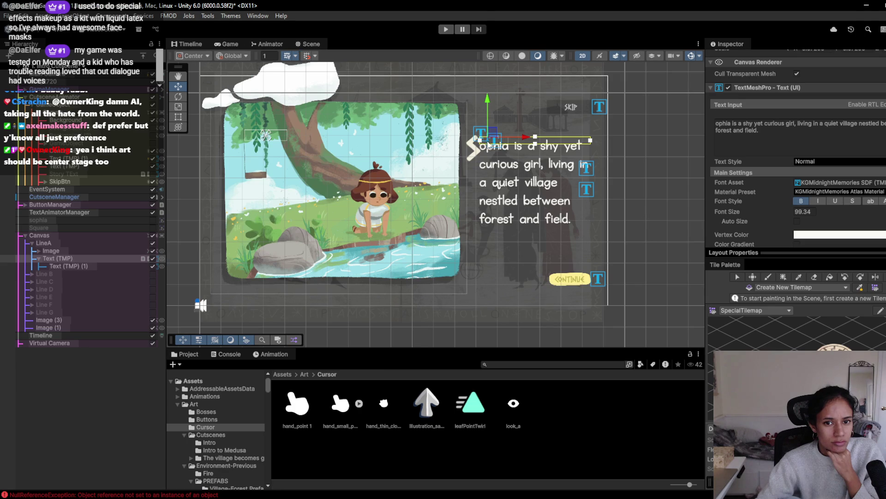
mouse_move(593, 141)
mouse_down()
mouse_move(866, 163)
mouse_move(7, 175)
mouse_move(844, 169)
mouse_up()
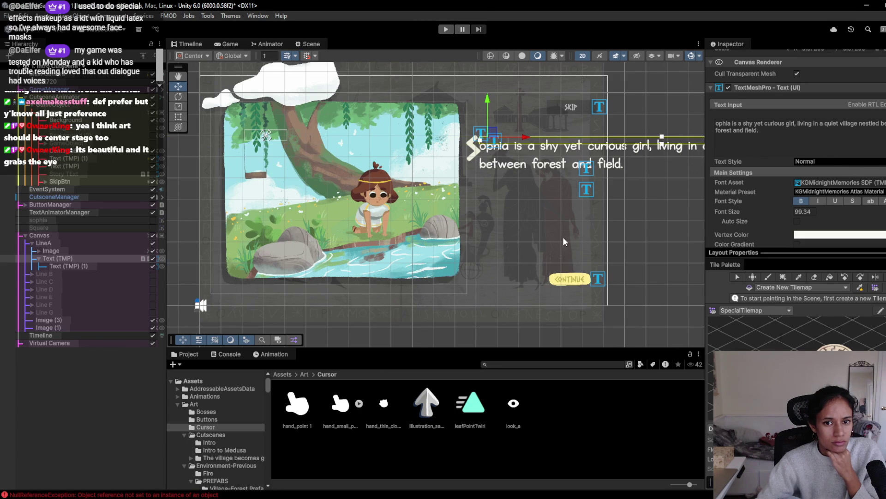
drag(564, 239, 395, 235)
scroll(403, 228, down, 2)
click(51, 251)
click(57, 258)
key(w)
mouse_move(413, 130)
mouse_down()
mouse_move(270, 212)
mouse_move(196, 240)
mouse_up()
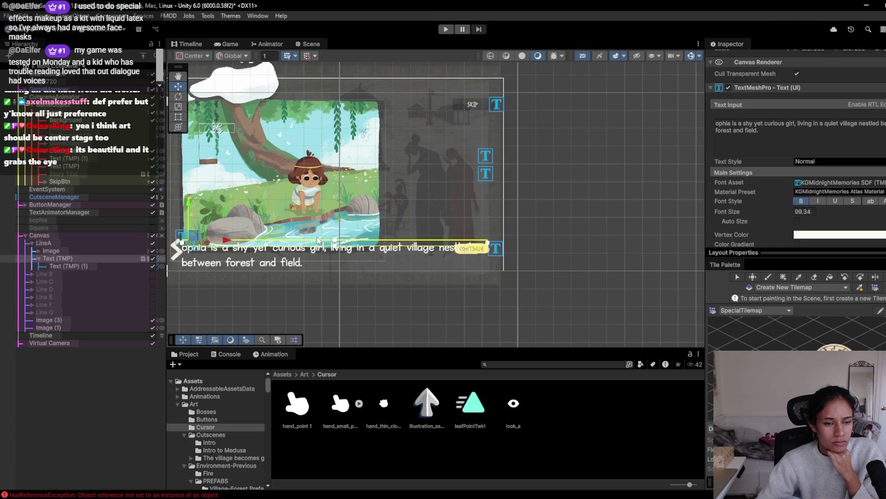
Shift the Image illustration right and up, then preview the layout in Game view.
click(101, 250)
drag(329, 181, 378, 168)
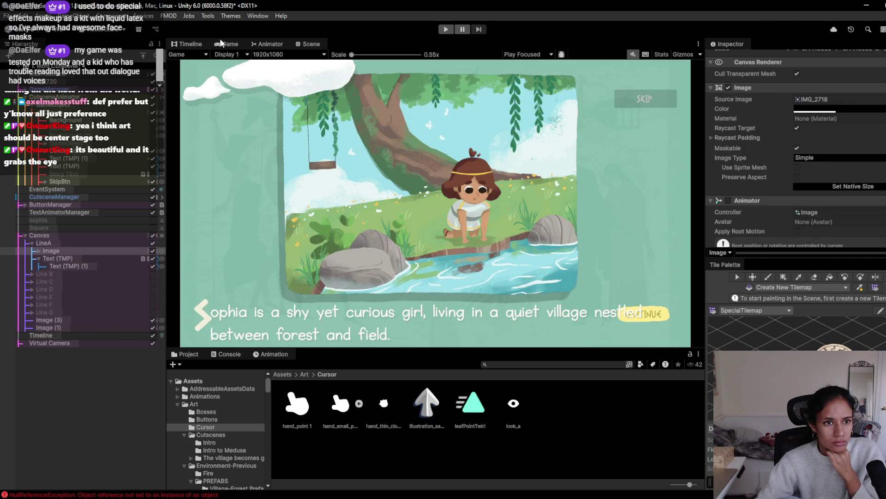
click(221, 41)
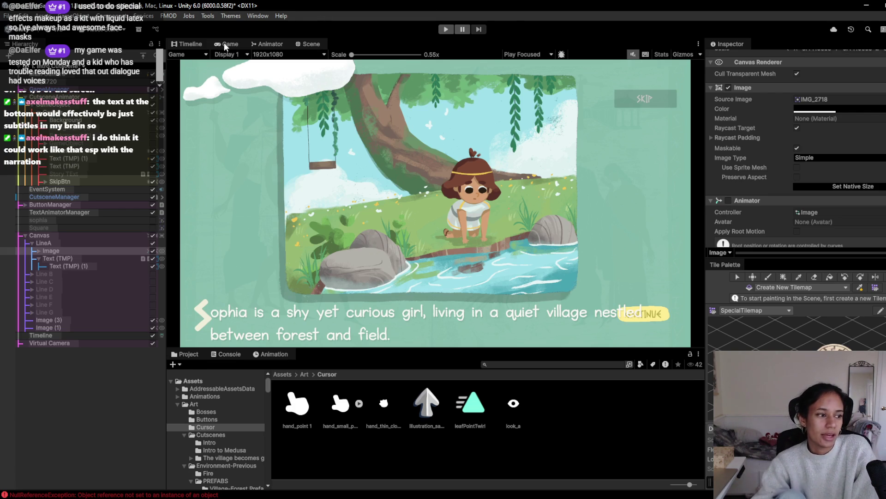
Resize the dialogue text box so 'nestled' wraps to line two, and centre-align the text.
click(305, 44)
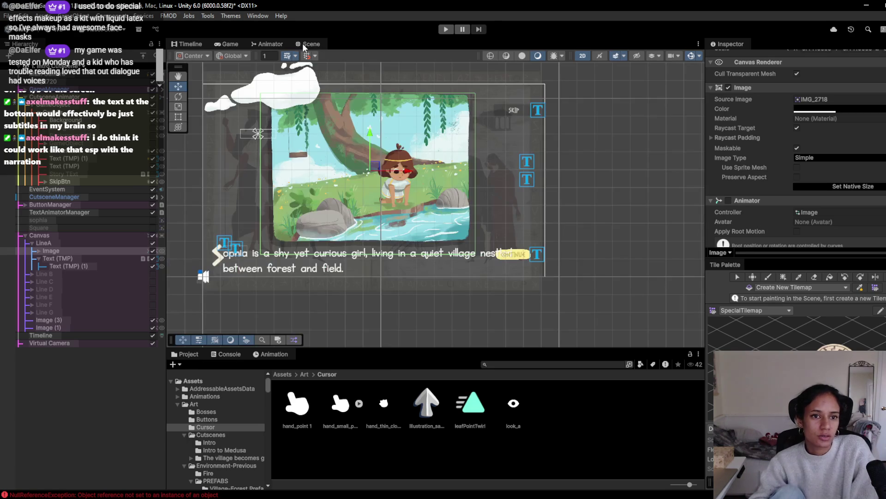
click(93, 257)
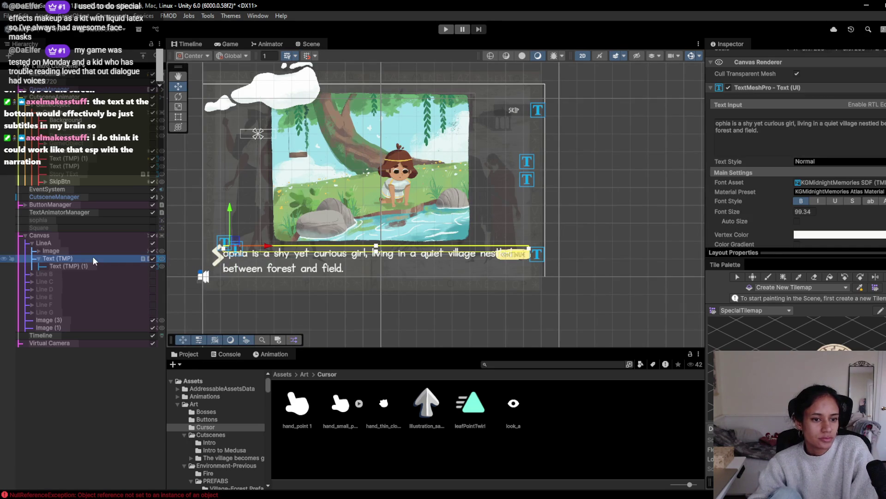
mouse_move(534, 253)
mouse_down()
mouse_move(581, 252)
mouse_move(484, 253)
mouse_move(497, 254)
mouse_up()
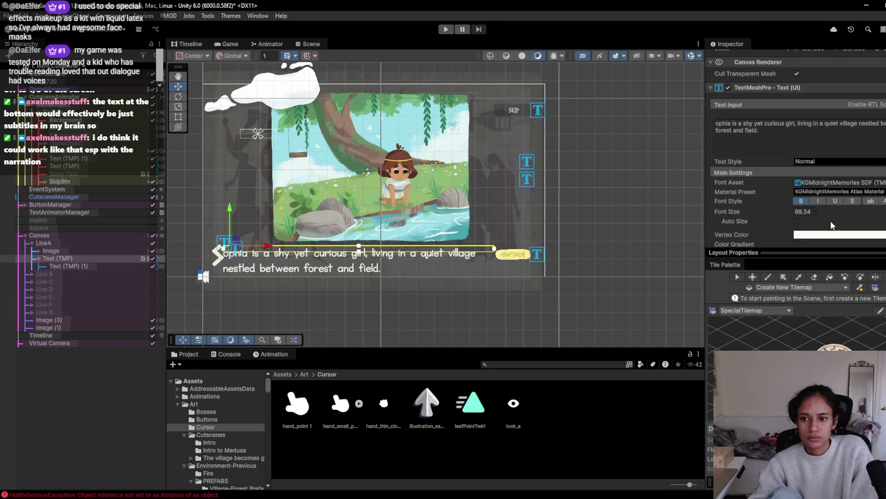
scroll(832, 225, down, 3)
click(809, 187)
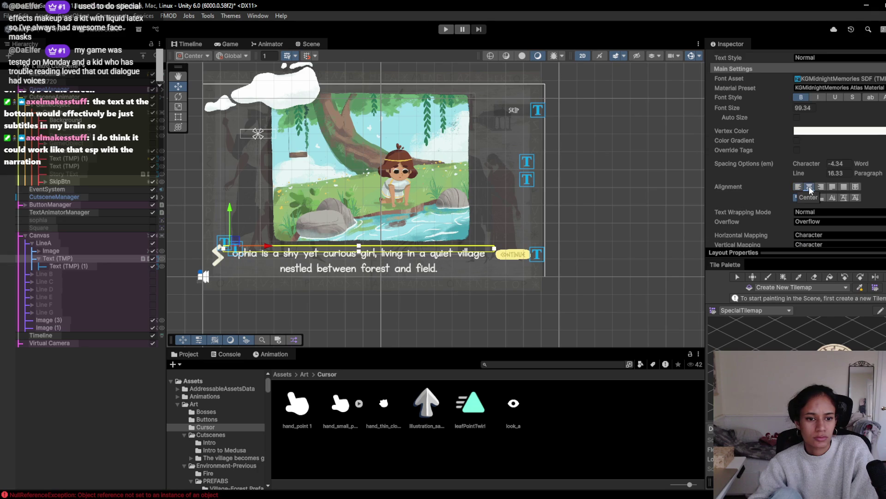
Nudge the Text (TMP) (1) chevron slightly right and preview the layout.
click(74, 265)
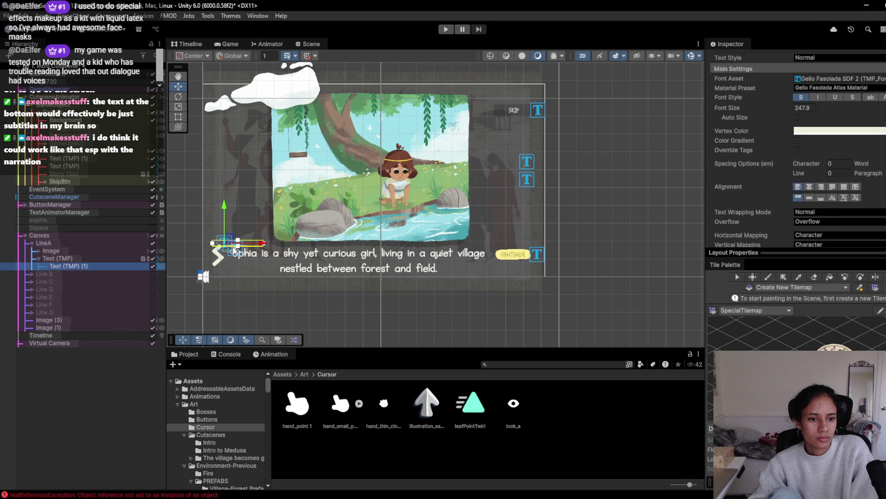
drag(263, 244, 294, 253)
click(46, 258)
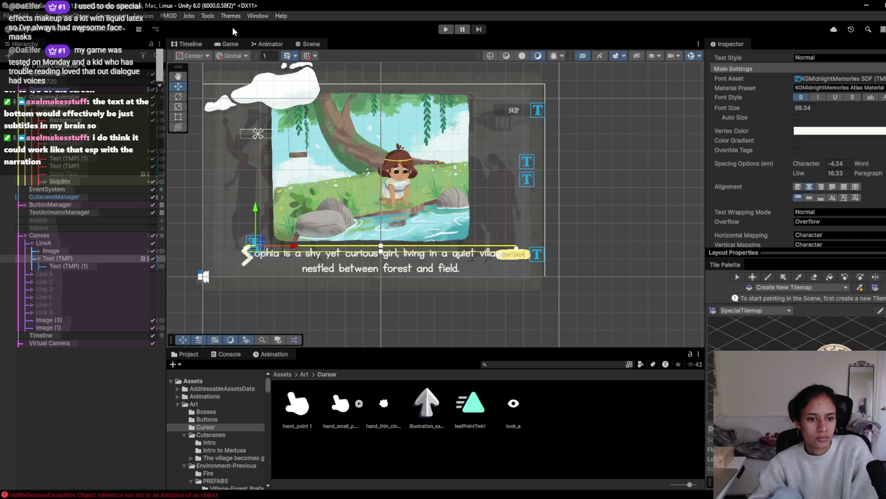
click(229, 43)
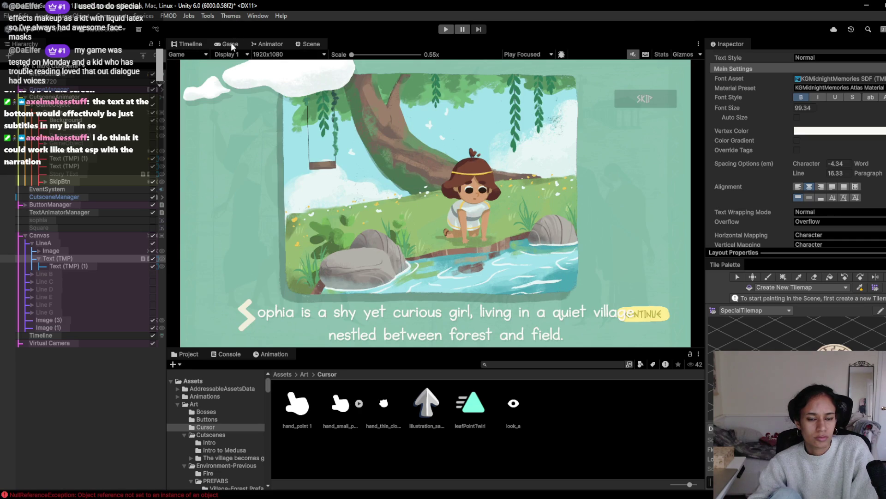
Raise the dialogue text slightly and recheck it in the Game view.
click(299, 46)
mouse_move(257, 210)
mouse_down()
mouse_move(267, 121)
mouse_move(270, 204)
mouse_up()
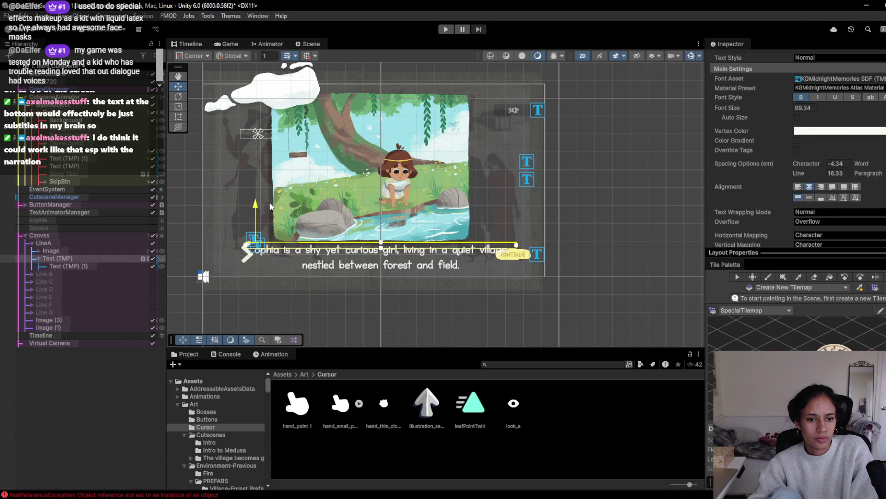
click(229, 43)
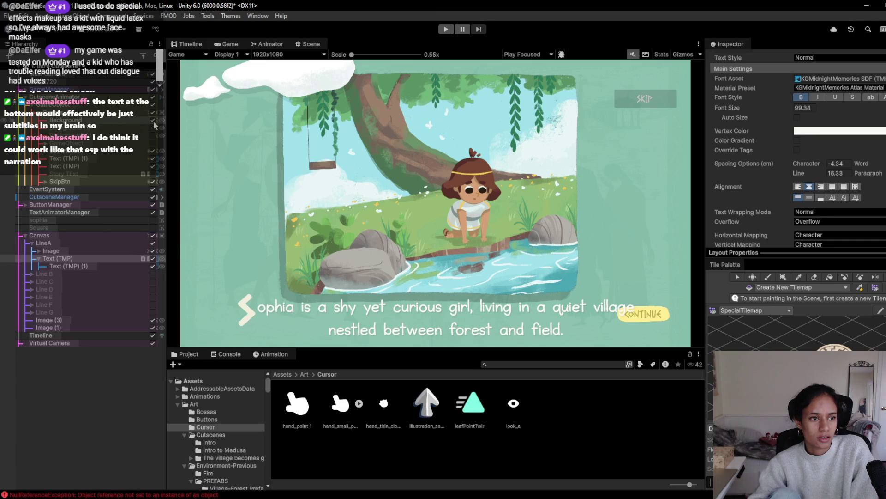
click(40, 251)
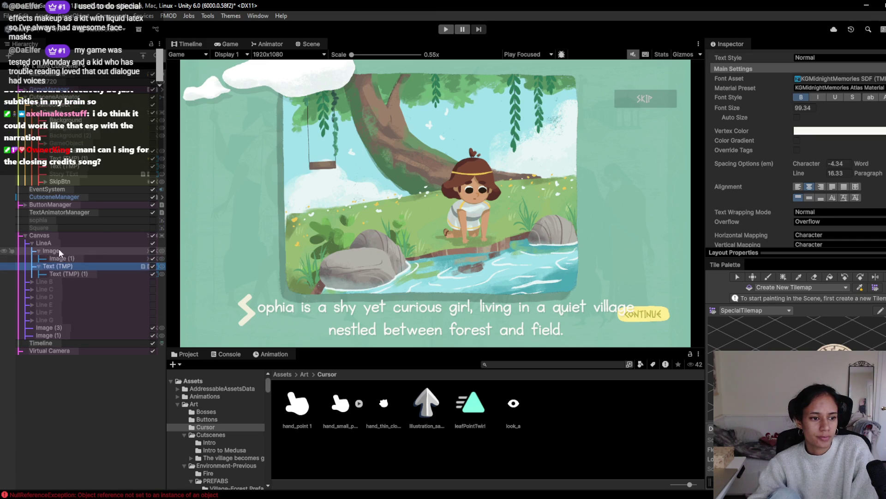
Toggle Image (1) and Image off and on to compare, then select LineA's Image.
click(151, 256)
click(151, 255)
click(152, 251)
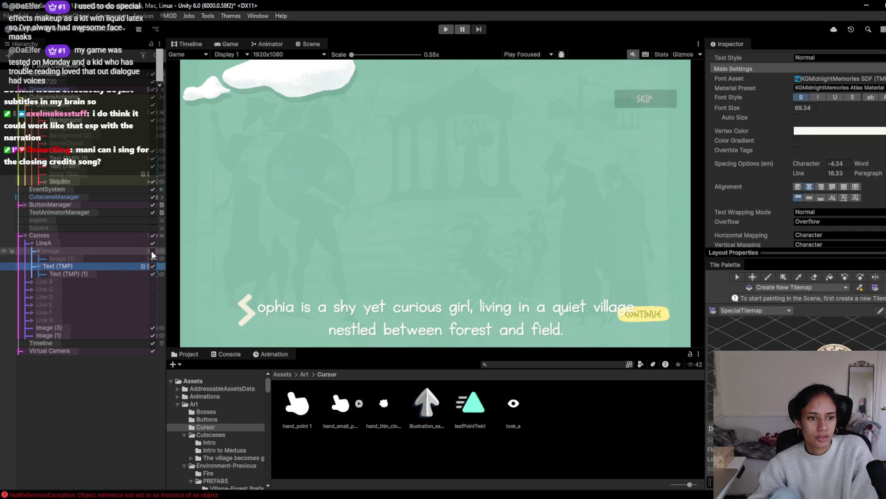
click(152, 250)
click(132, 251)
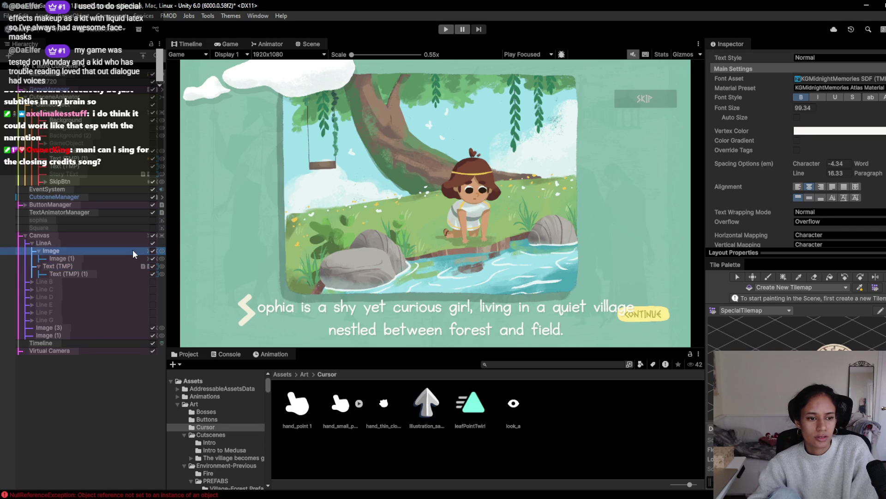
Disable the Image component on LineA's Image and start Play mode.
scroll(779, 160, down, 5)
scroll(779, 161, up, 3)
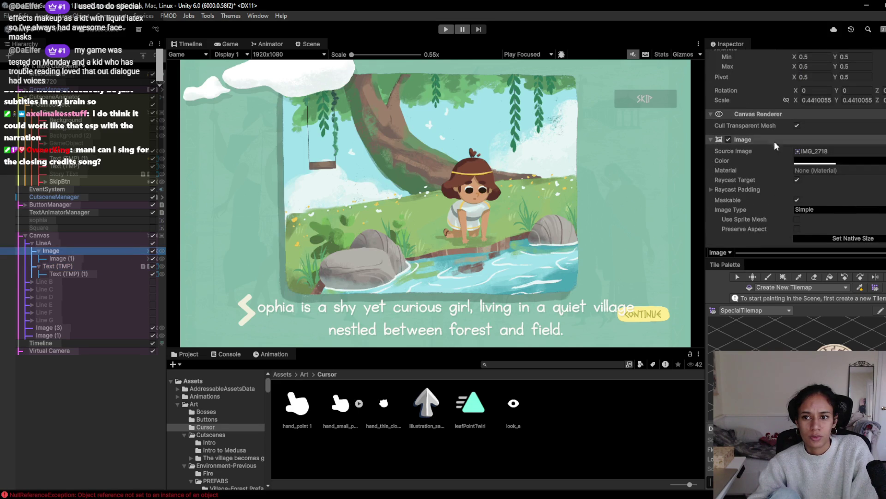
click(728, 139)
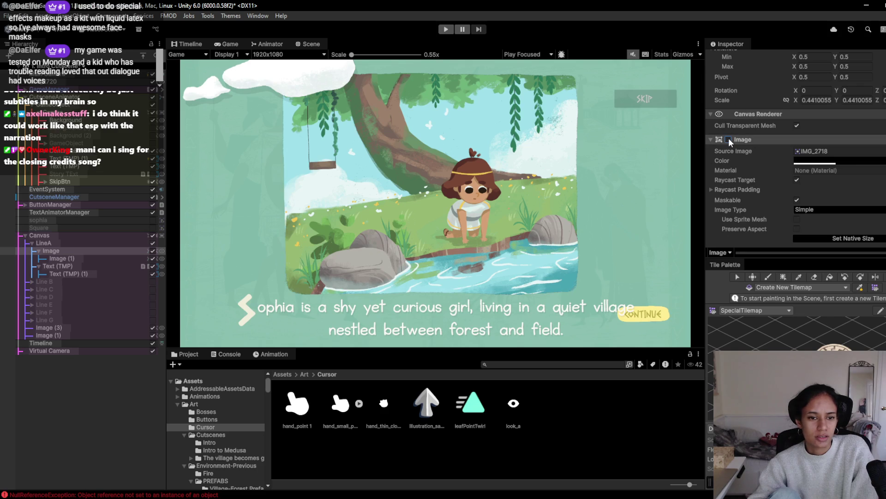
click(728, 140)
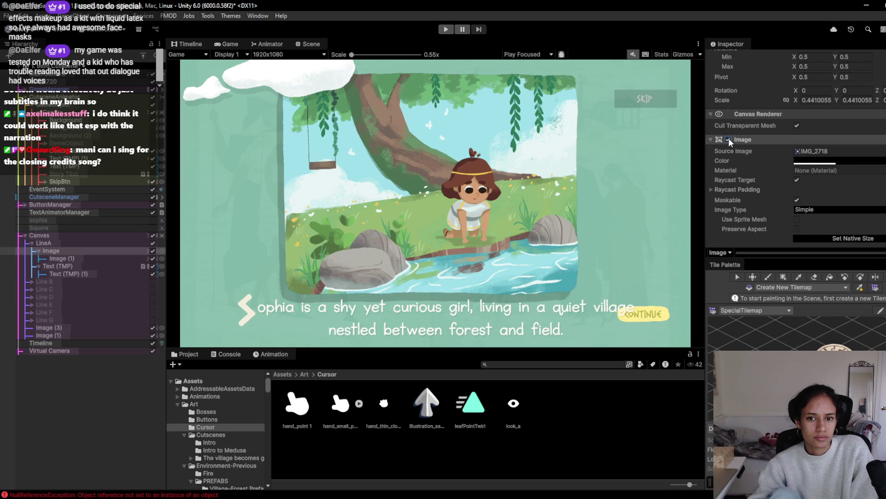
click(728, 139)
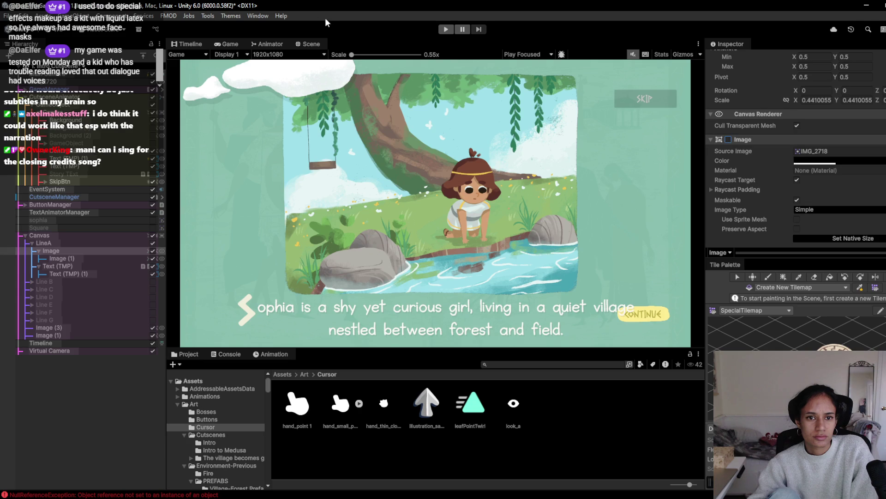
click(446, 29)
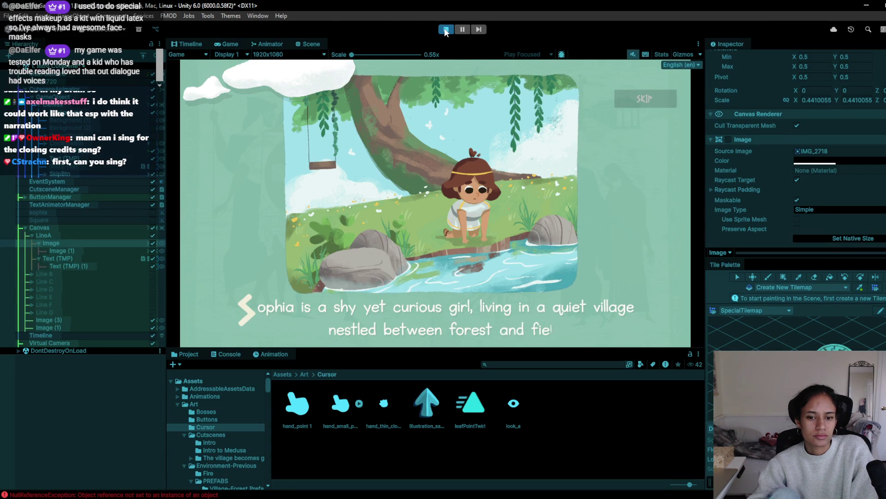
Stop the test, scrub the dialogue Font Size down to 90.1, and frame Image (1).
click(446, 30)
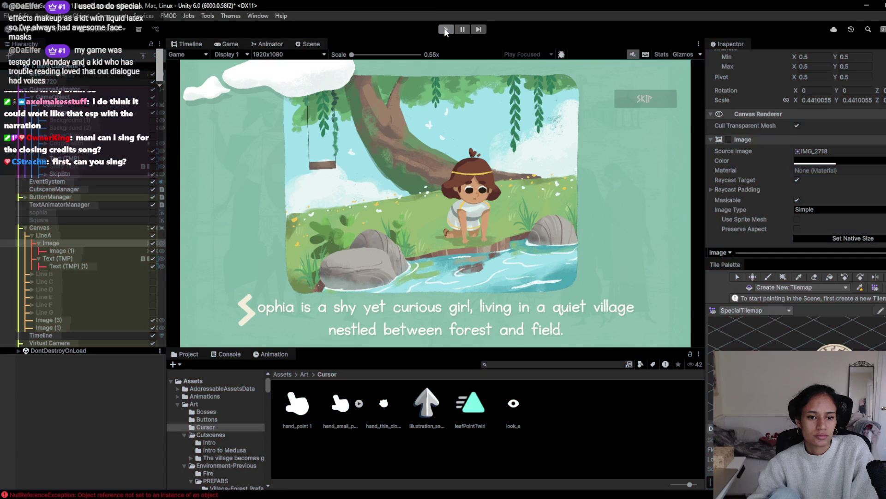
click(85, 268)
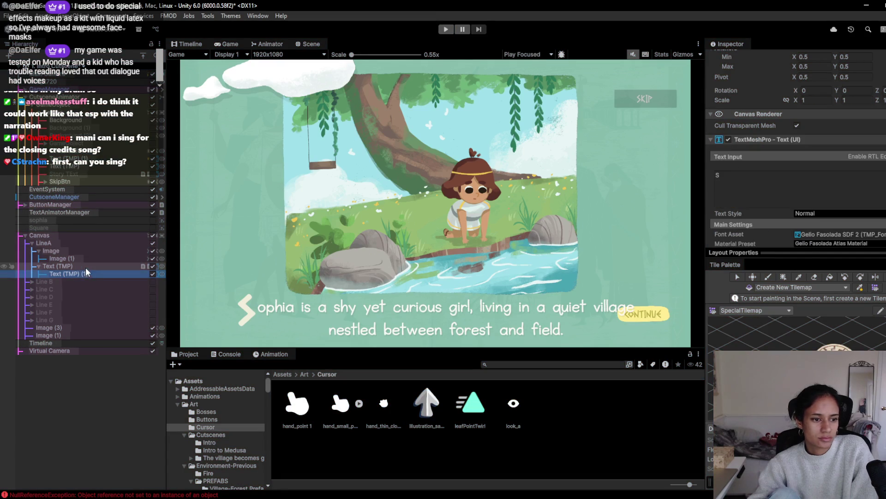
drag(764, 157, 725, 163)
double_click(64, 265)
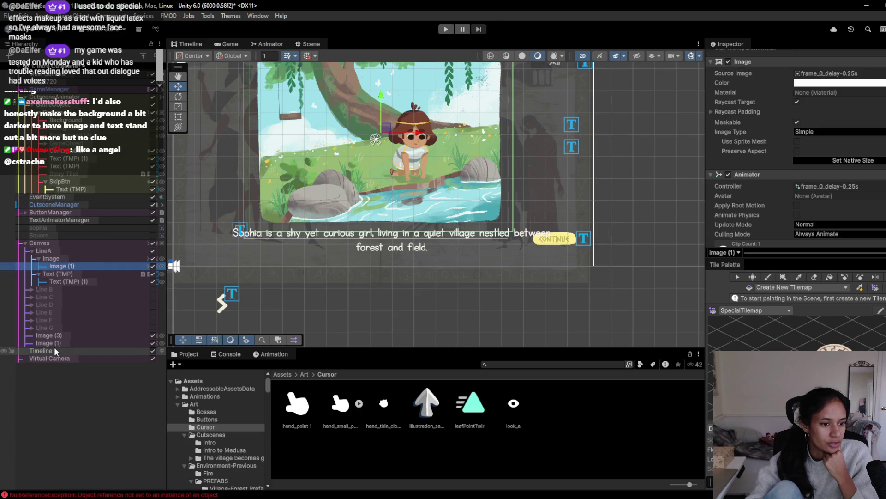
Darken the camera's background colour slightly, comparing it in the Game view.
click(47, 74)
click(850, 234)
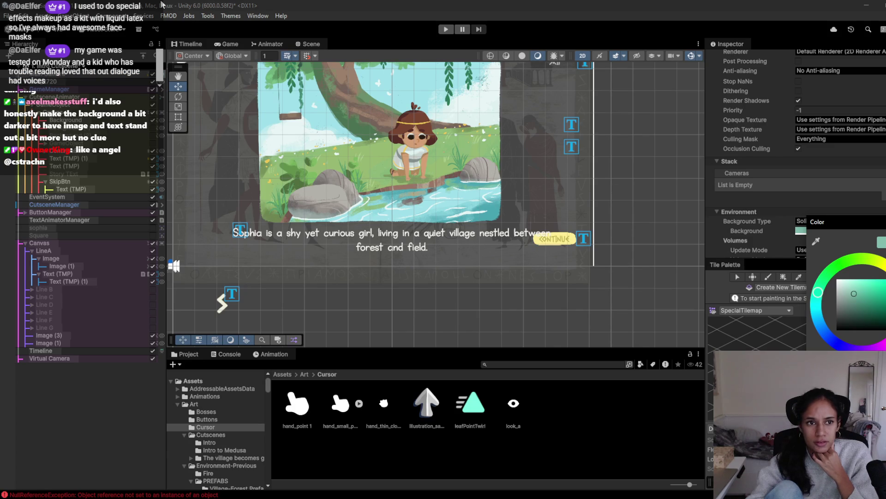
click(214, 43)
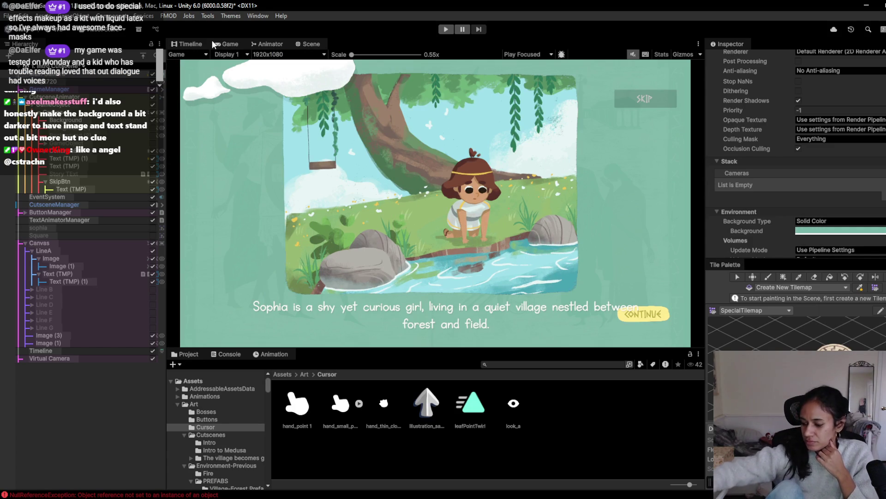
click(873, 238)
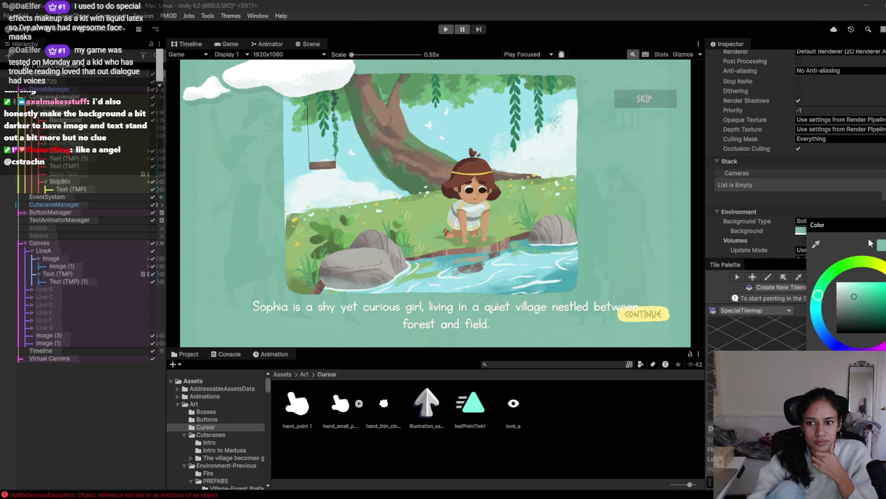
click(855, 300)
drag(854, 297, 858, 292)
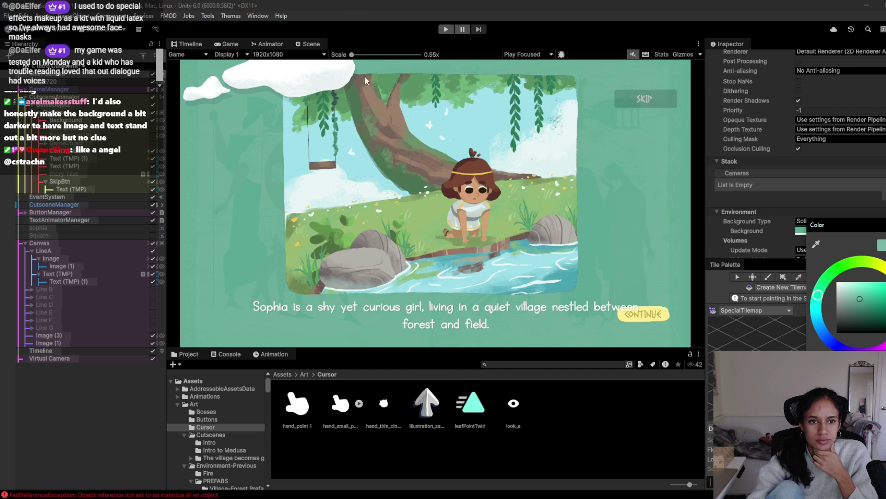
Select LineA's Image (1) and scroll its Inspector back to the top.
click(85, 275)
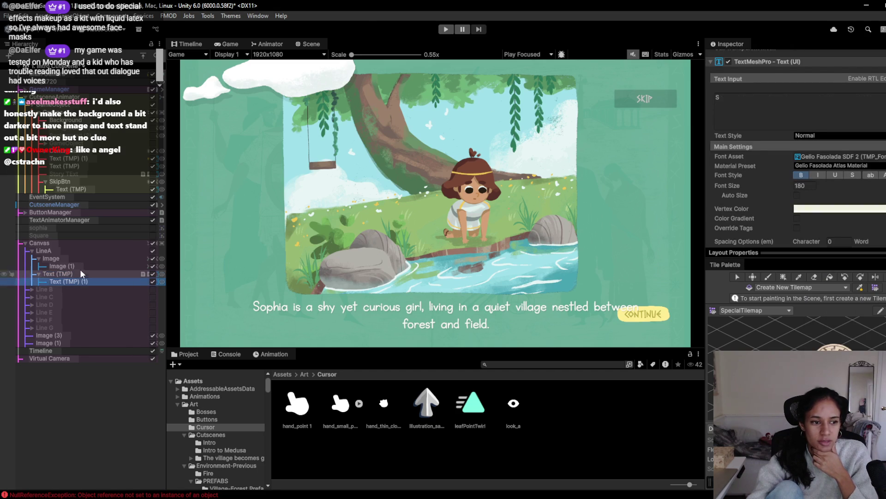
click(79, 265)
scroll(775, 203, up, 5)
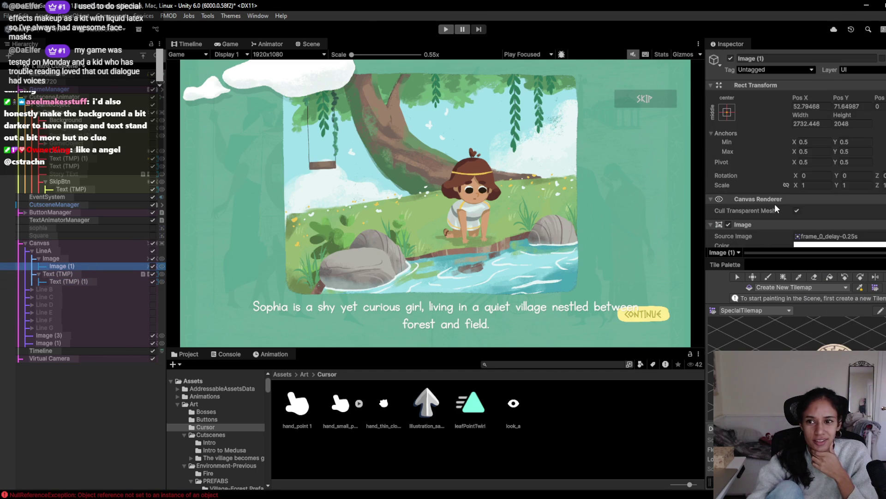
Inspect Background, Story Text, SkipBtn's Text (TMP) and ContinueBtn, then run the cutscene.
click(84, 120)
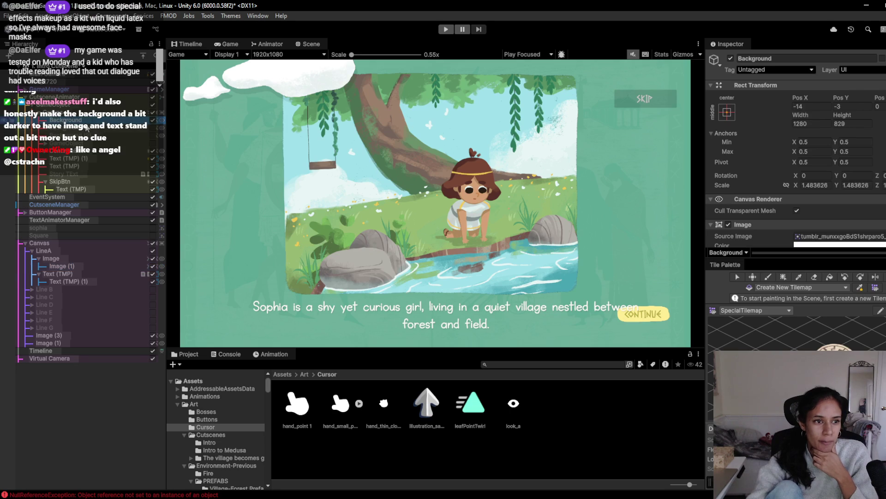
click(81, 166)
click(85, 174)
click(83, 190)
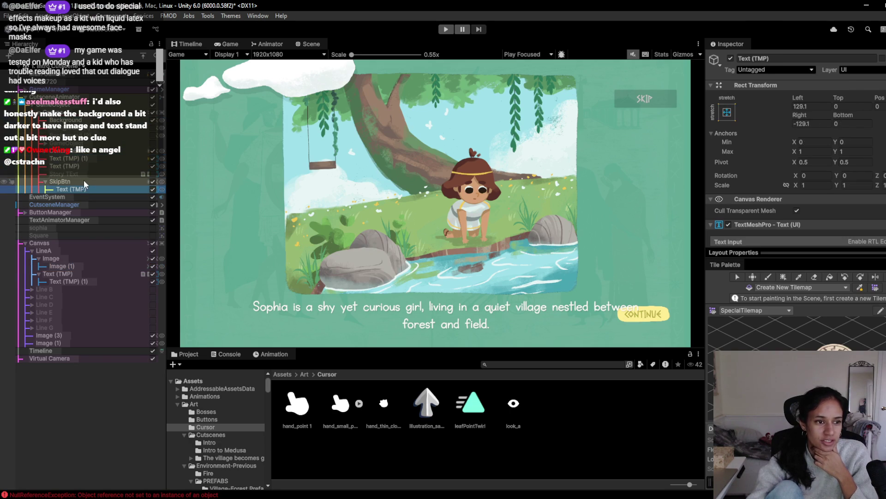
scroll(786, 234, down, 3)
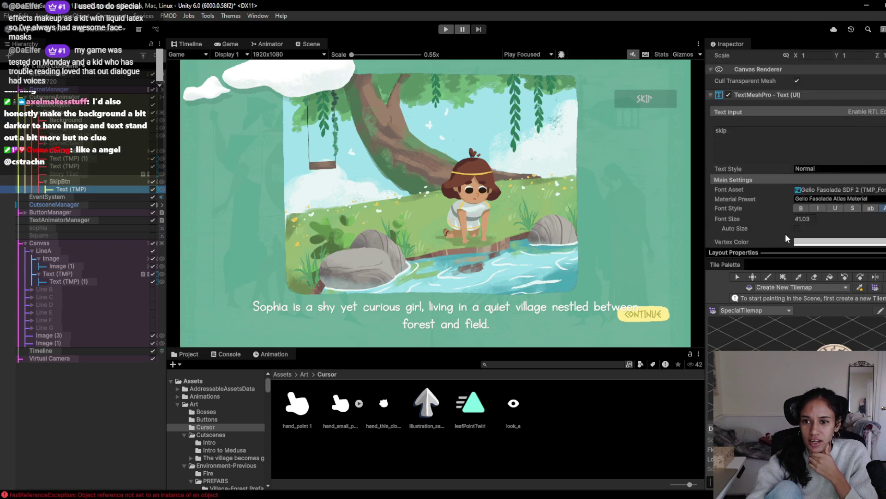
scroll(786, 234, up, 3)
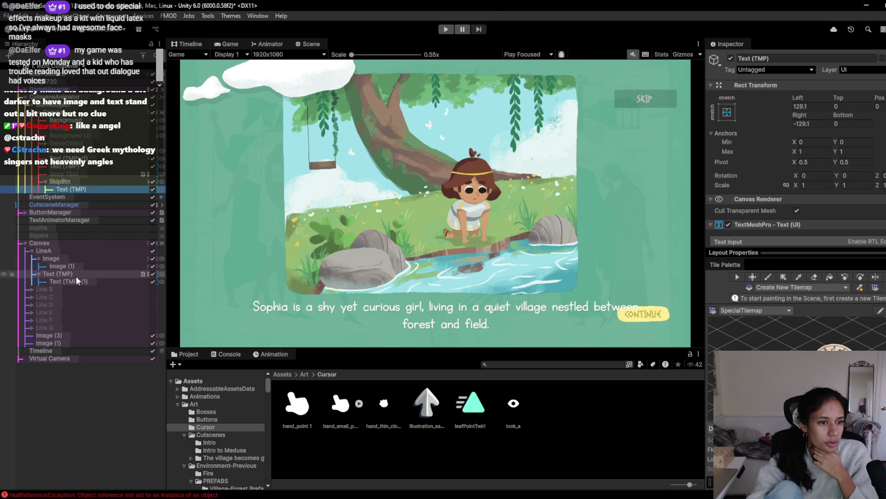
click(96, 174)
click(94, 150)
click(88, 120)
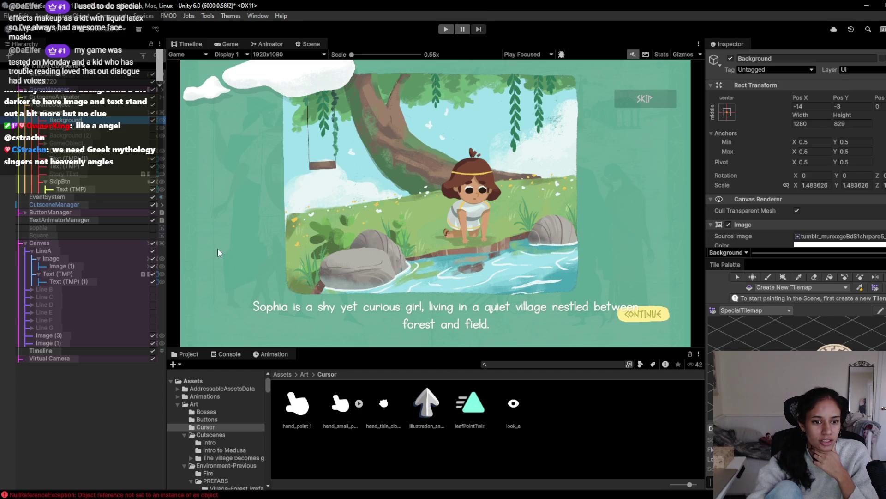
click(446, 29)
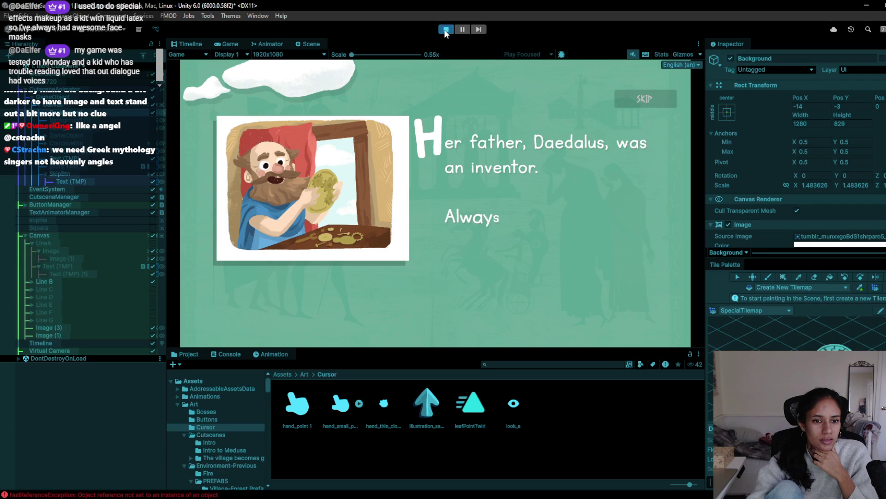
Stop the game, select Background, and rerun then stop the cutscene.
click(446, 31)
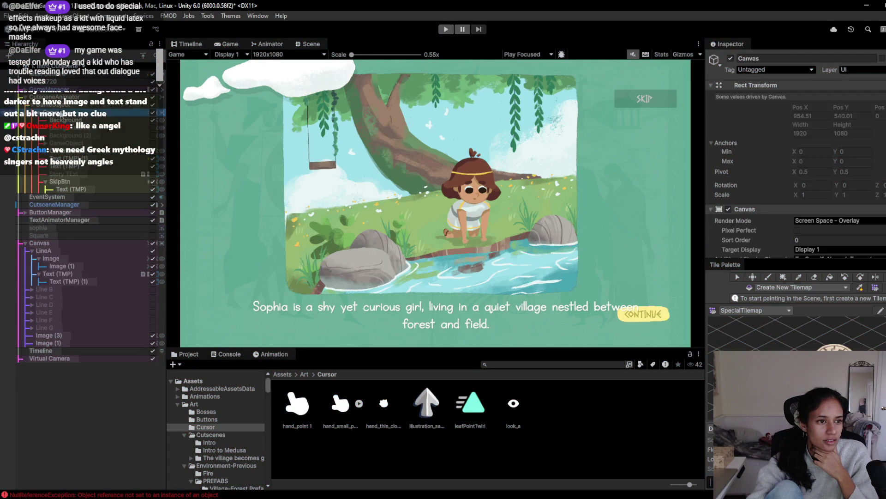
click(65, 120)
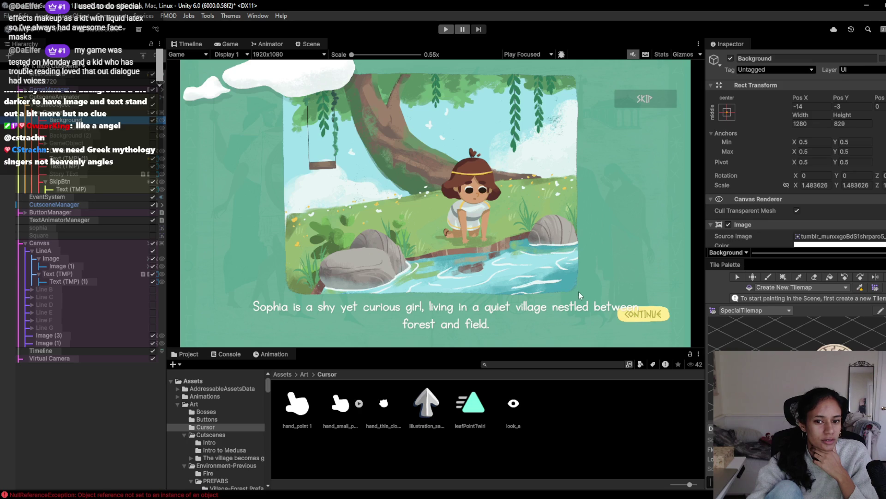
click(446, 29)
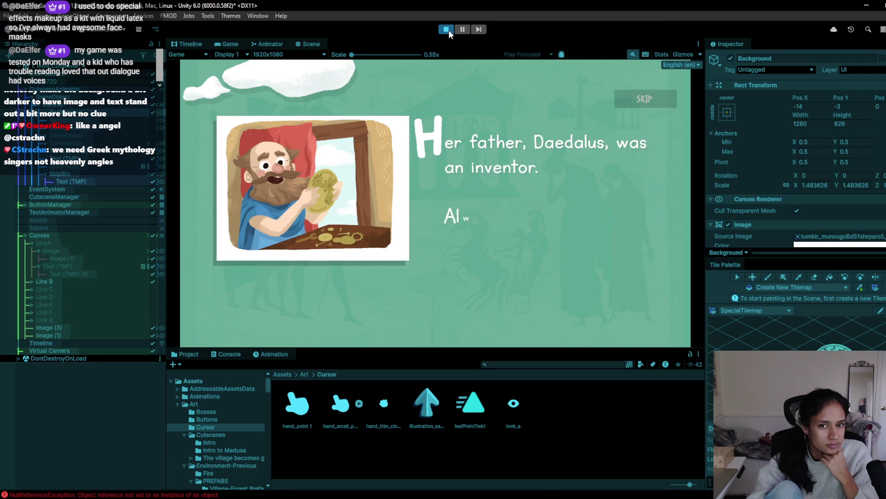
click(449, 29)
Duplicate Background as Background (2) and open its Image Color picker.
key(ctrl+d)
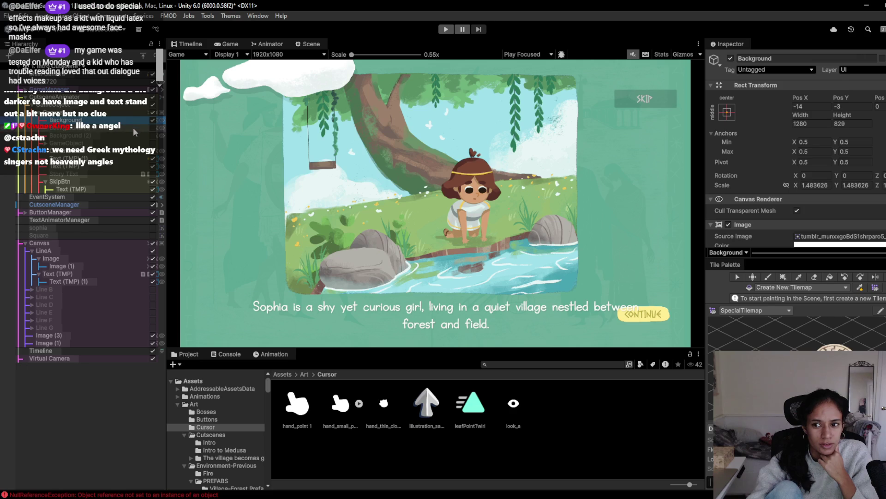
scroll(765, 192, down, 3)
click(837, 195)
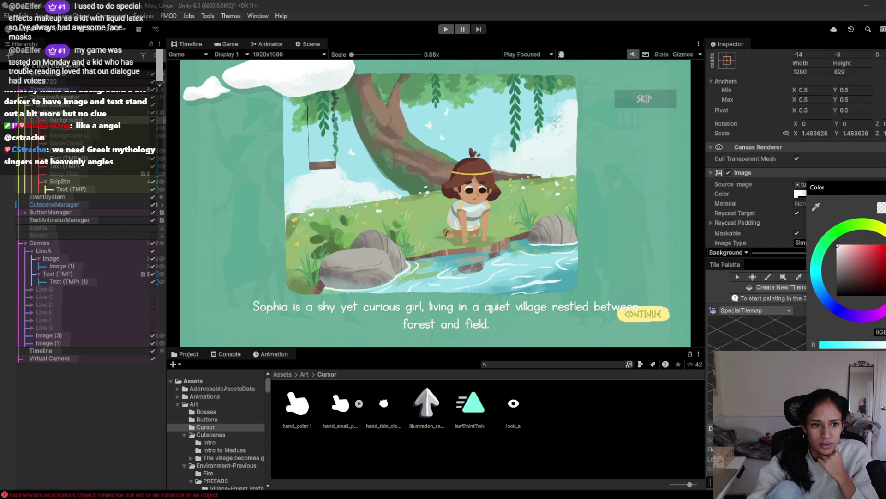
Run the game and advance the cutscene to Sophia's owl pendant opening into a glowing compass.
click(446, 29)
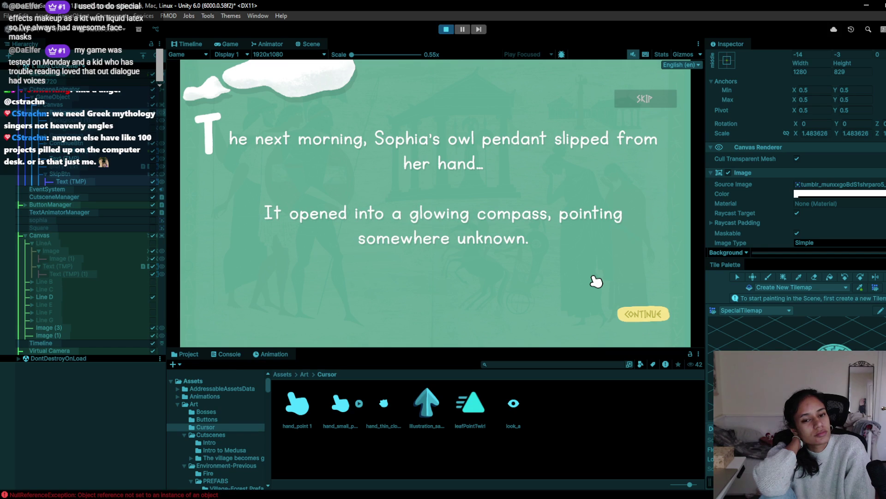
Advance through the compass and grandmother-and-girl sketches, then stop the game.
click(597, 281)
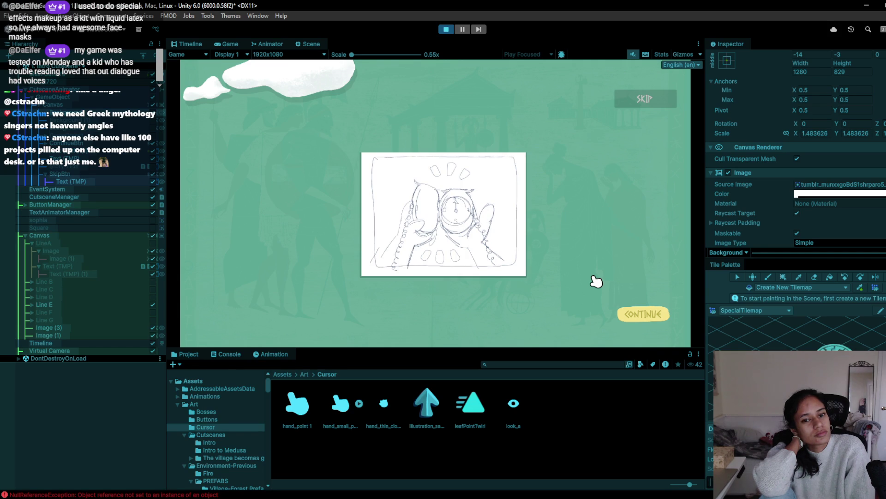
click(596, 281)
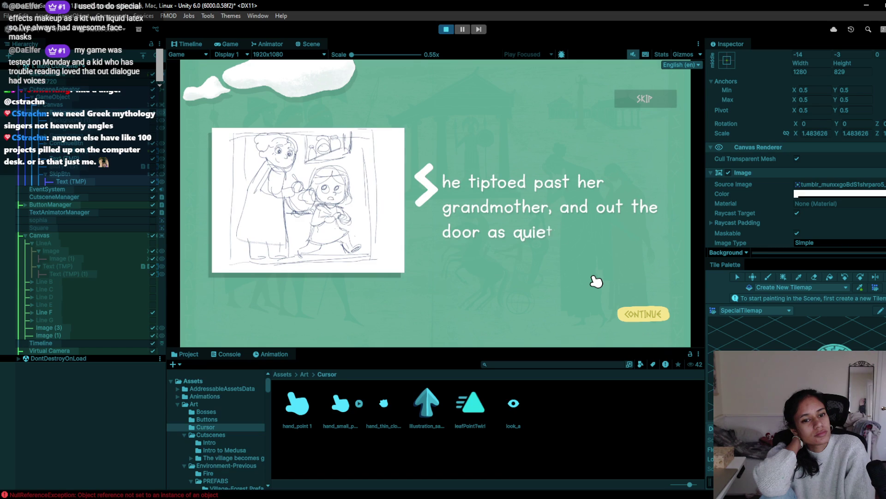
click(442, 31)
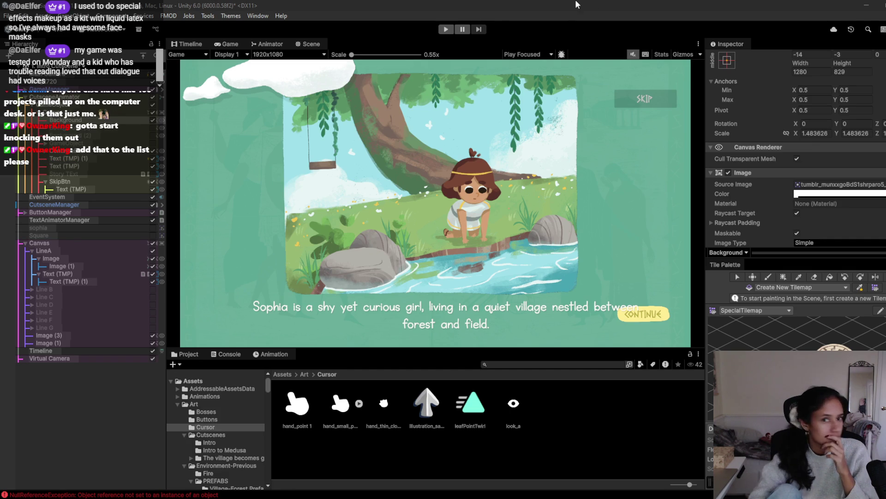
Restart and stop the play test, then switch to the grey arrow illustration in Chrome.
click(471, 40)
key(ctrl+p)
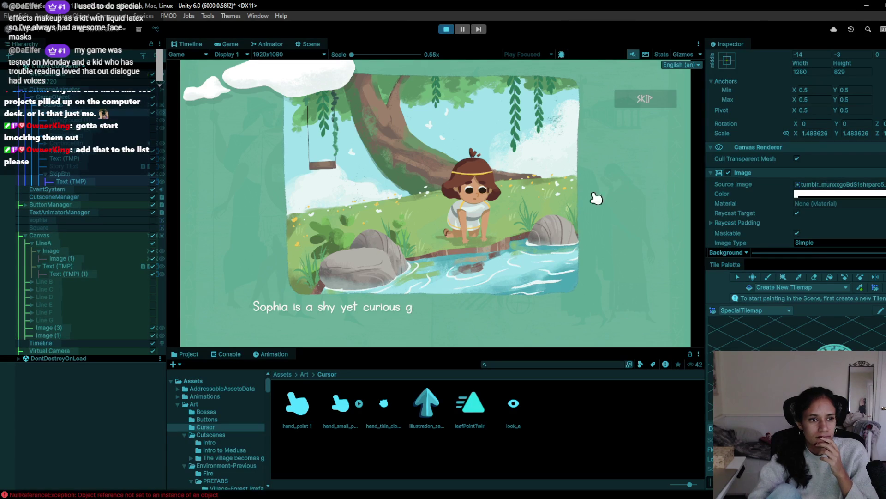
click(445, 29)
key(alt+Tab)
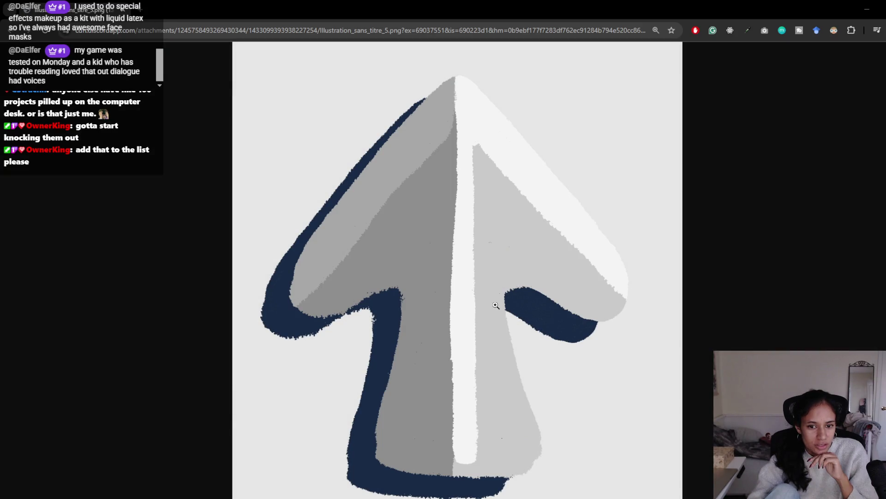
Scroll over the grey arrow PNG in Chrome, then close the browser to return to Unity.
scroll(467, 380, down, 1)
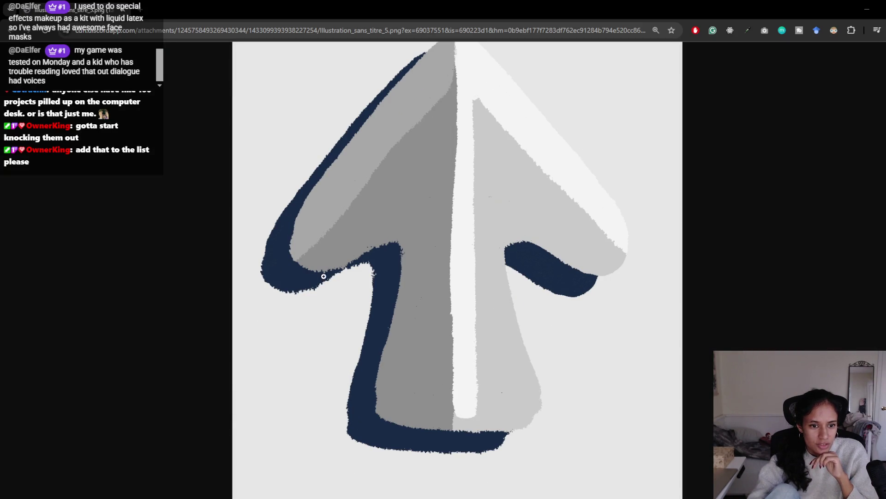
click(866, 5)
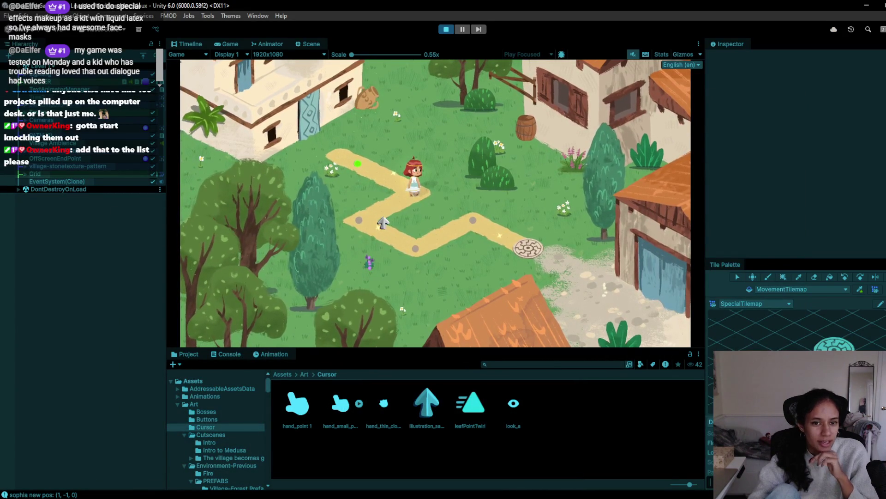
Walk Sophia between several zigzag waypoints on the village path, then stop the game.
click(418, 250)
click(470, 227)
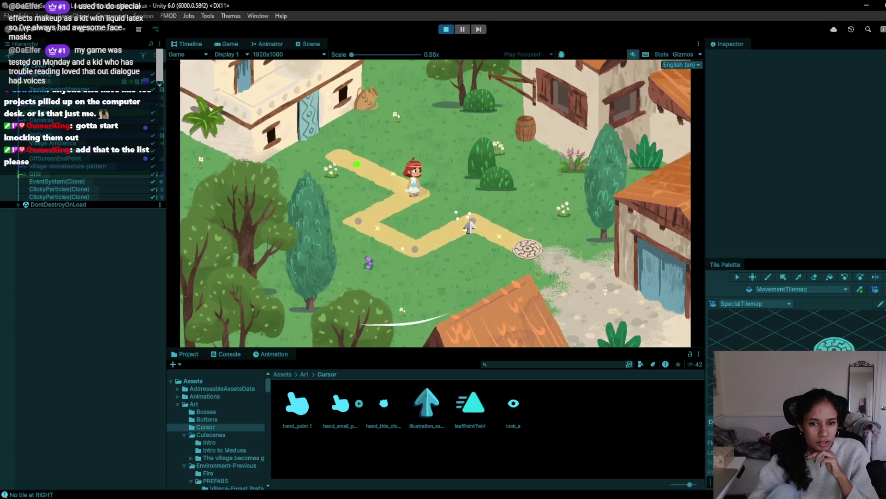
click(470, 226)
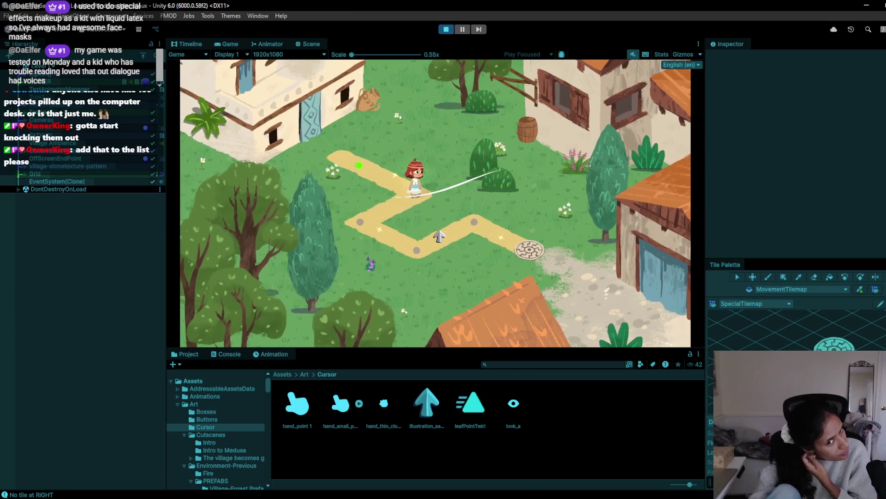
click(413, 258)
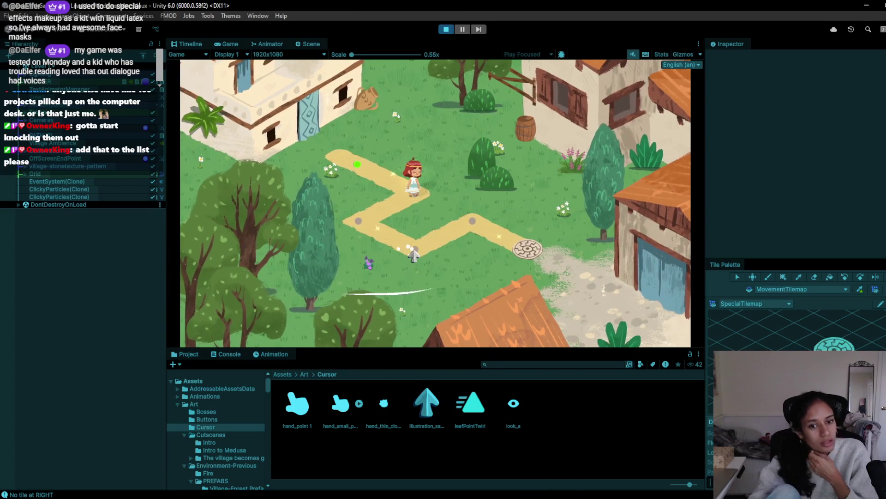
click(413, 255)
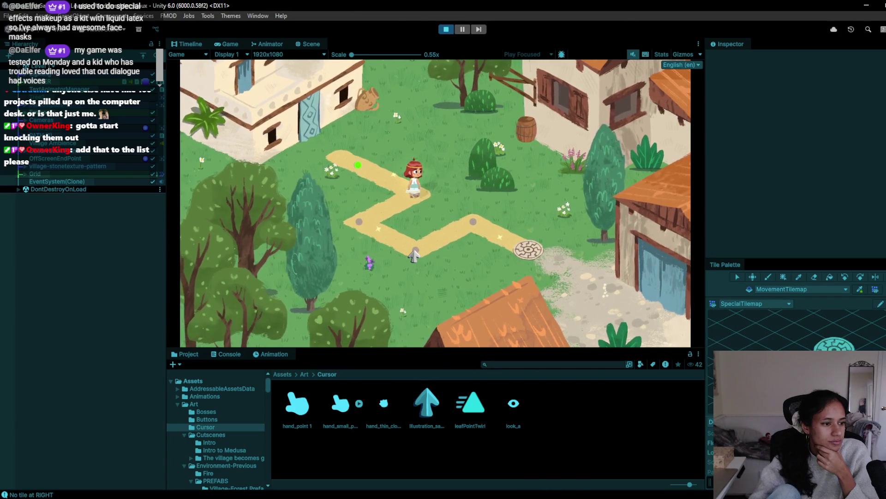
click(412, 252)
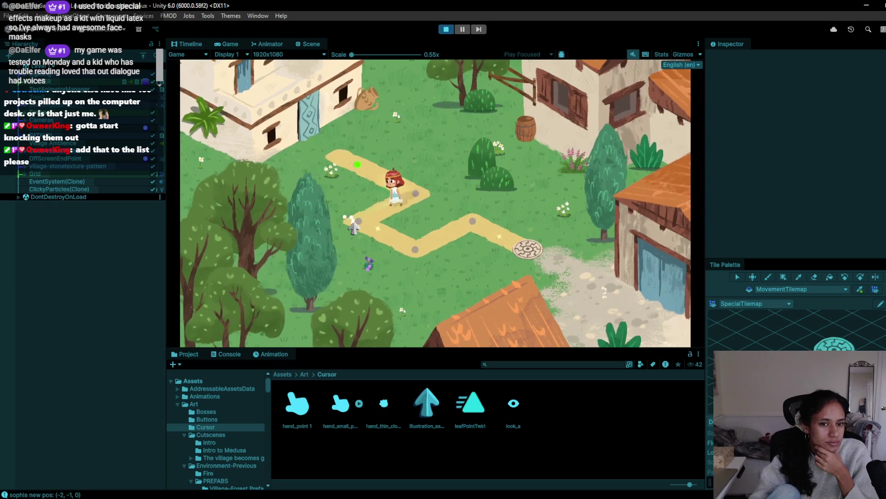
click(411, 253)
click(469, 240)
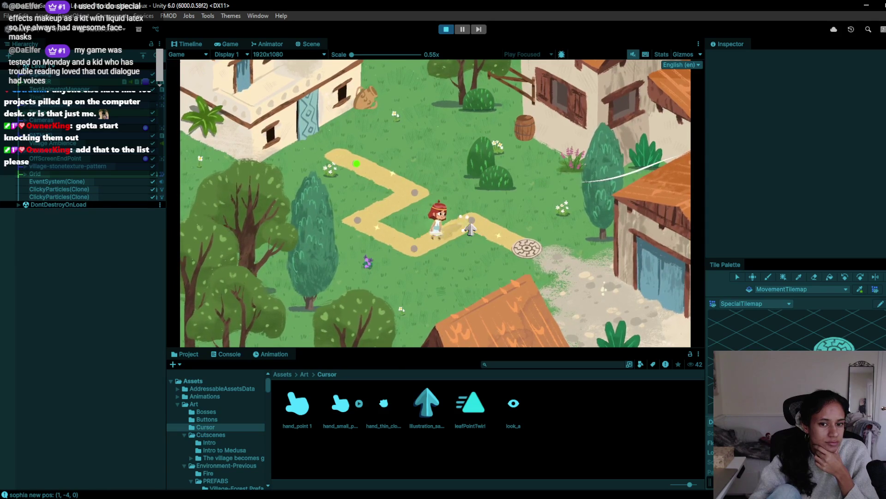
click(435, 242)
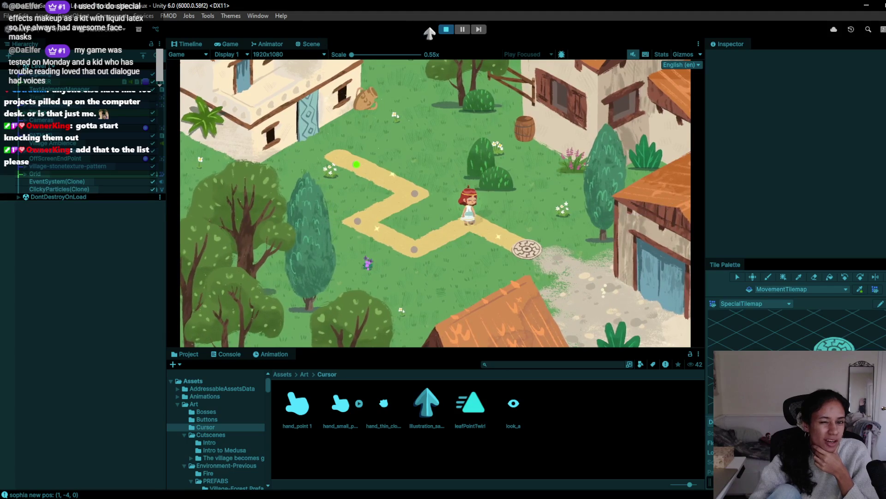
click(446, 29)
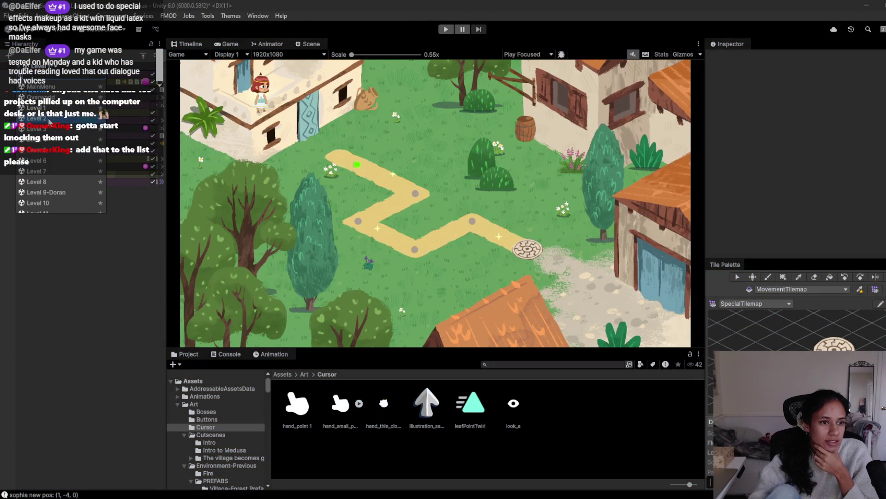
Play the village level, trigger the flower bush interaction and walk the girl along the path.
click(460, 277)
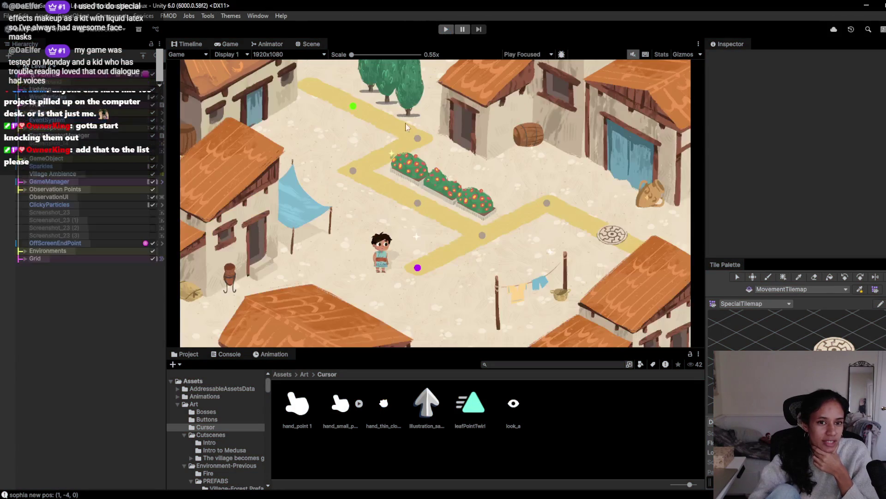
click(448, 29)
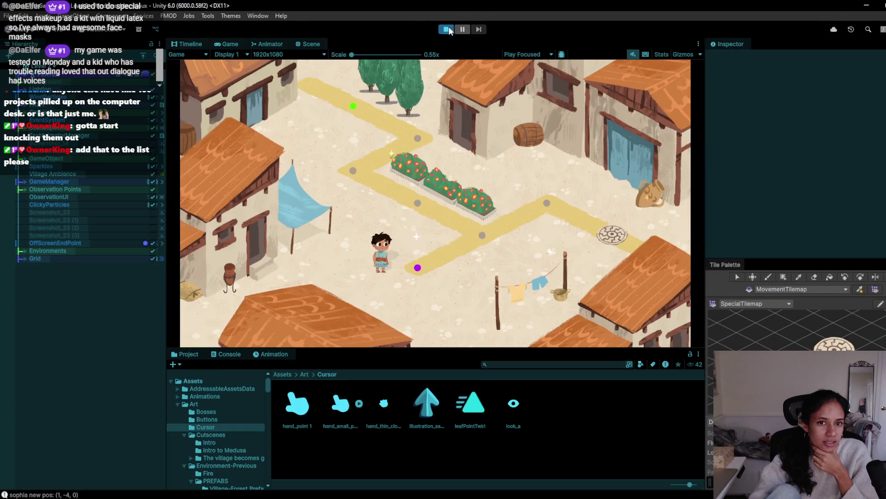
click(405, 161)
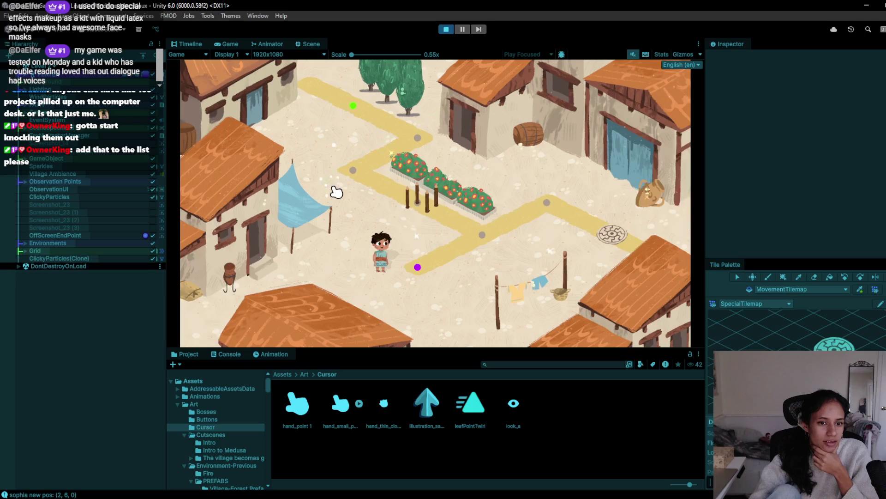
click(350, 128)
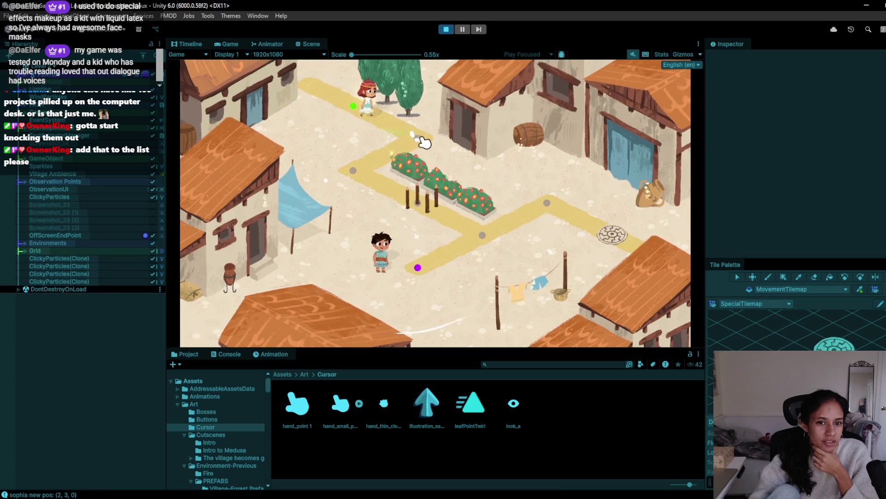
click(489, 236)
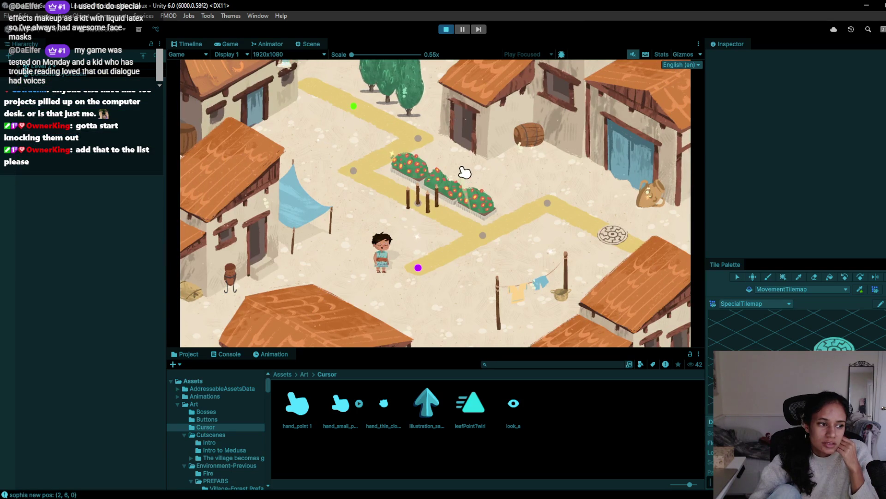
Walk the girl to more path nodes, stop the game and pick Level 1 from the scene list.
click(368, 172)
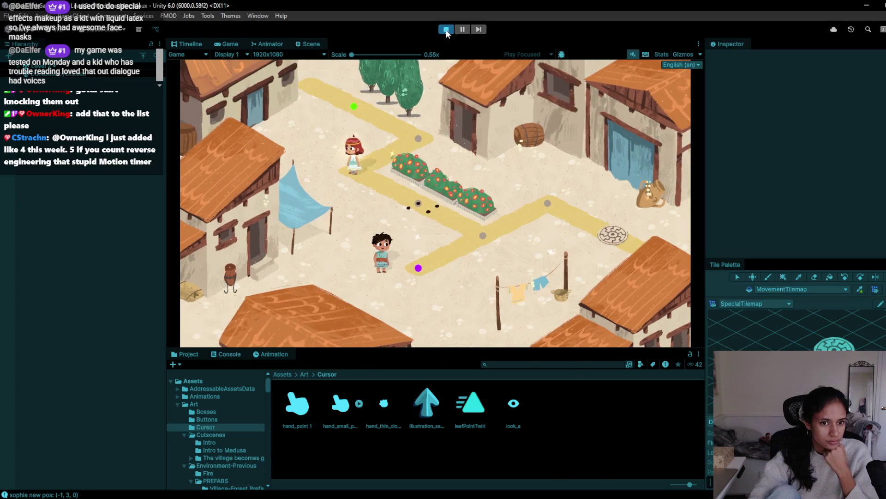
click(424, 150)
click(357, 171)
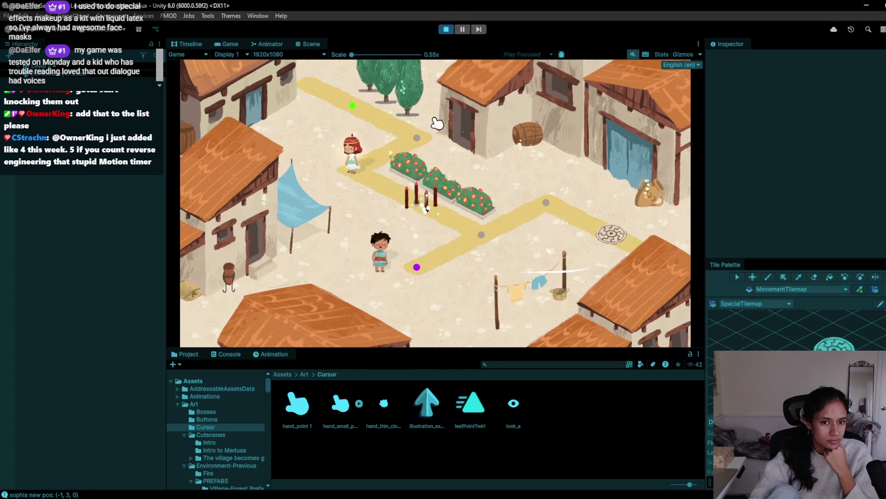
click(446, 29)
click(37, 66)
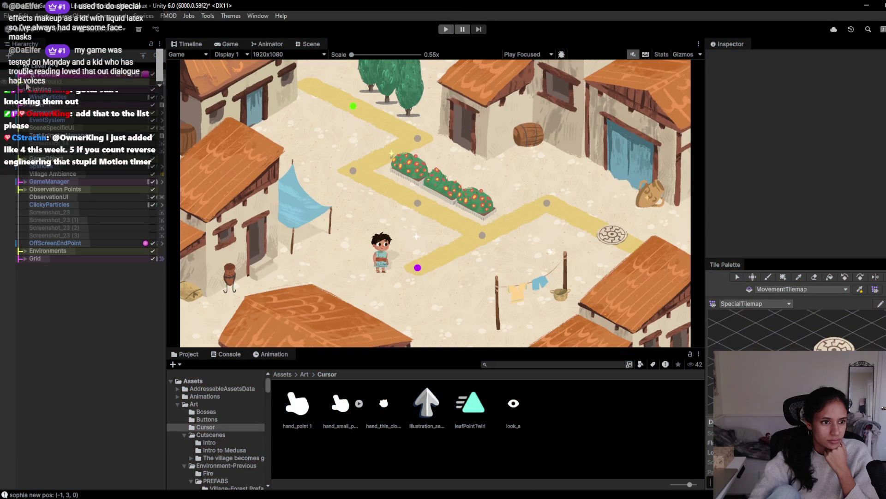
click(47, 108)
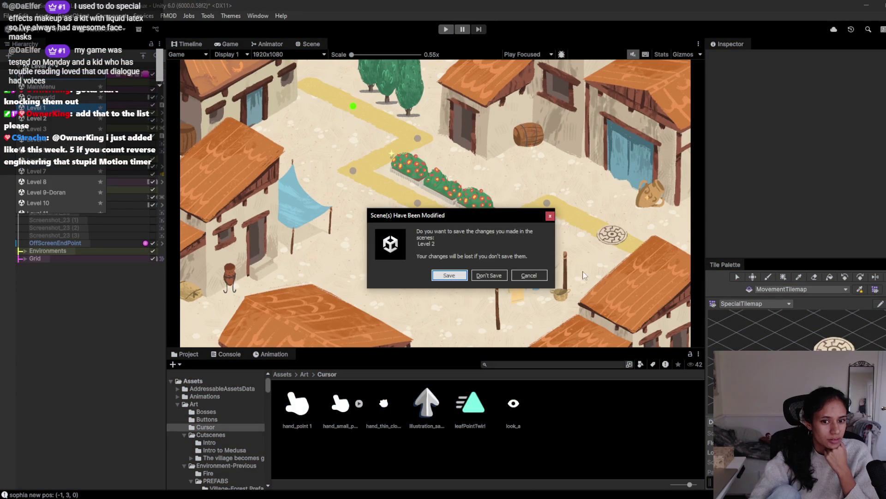
Save Level 2, then apply GameManager's Cursor Details override to the prefab.
click(444, 276)
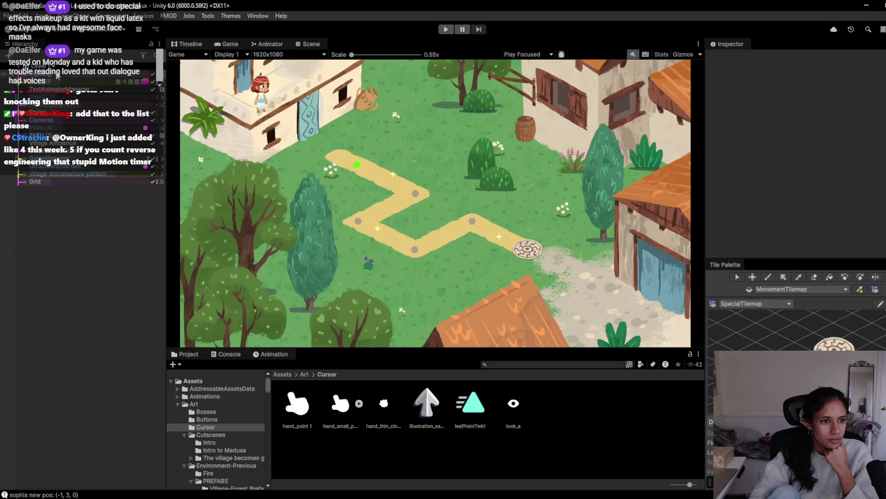
click(49, 159)
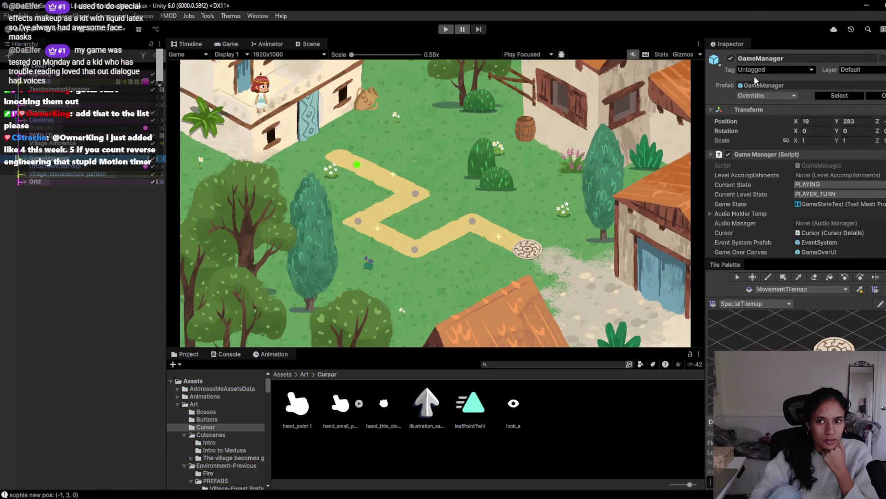
click(755, 95)
click(799, 153)
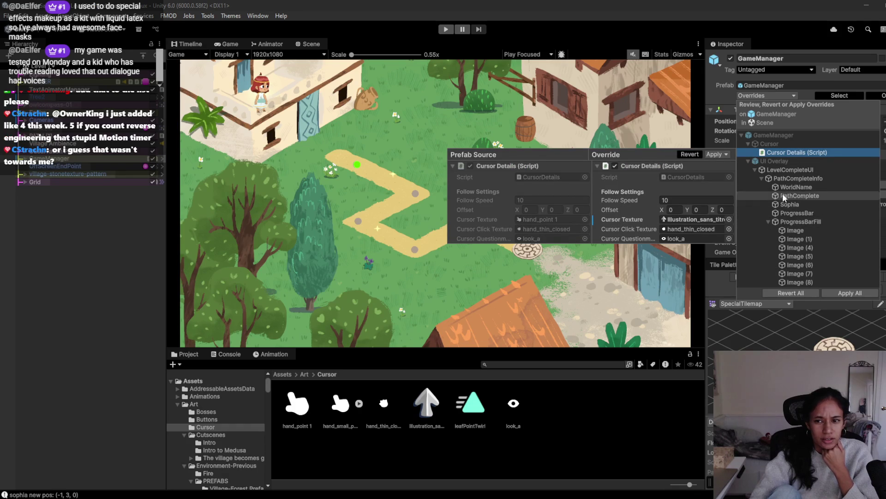
click(721, 154)
click(741, 167)
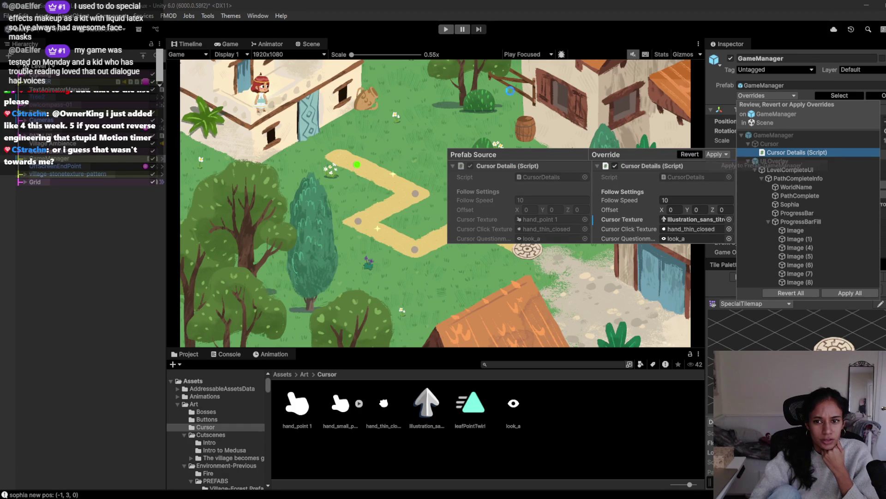
Reopen the village level, saving Level 1's changes, and start the game.
click(55, 66)
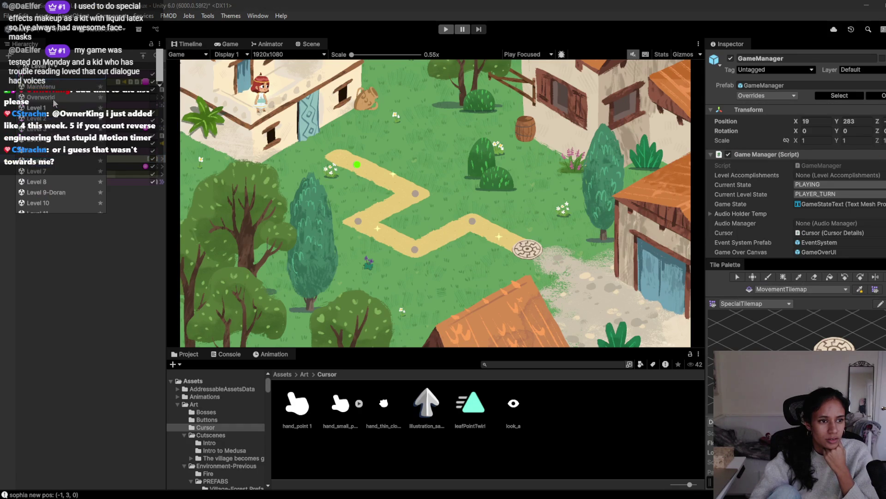
click(51, 119)
click(449, 275)
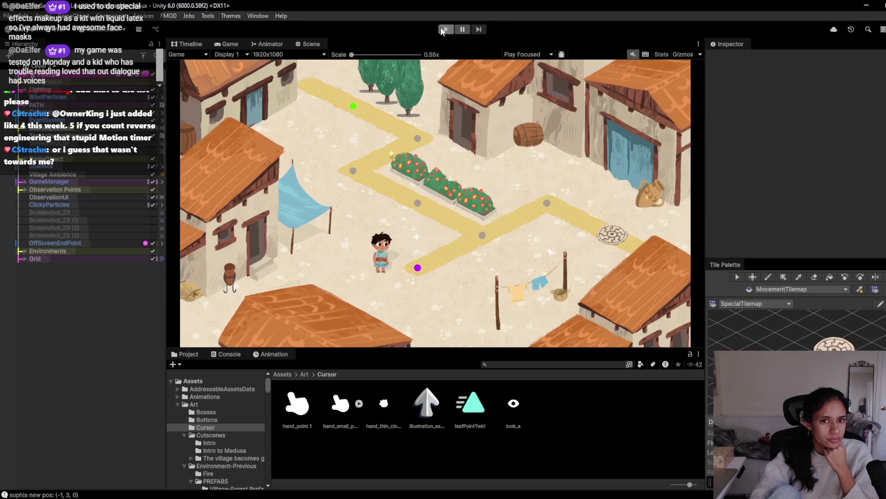
click(443, 30)
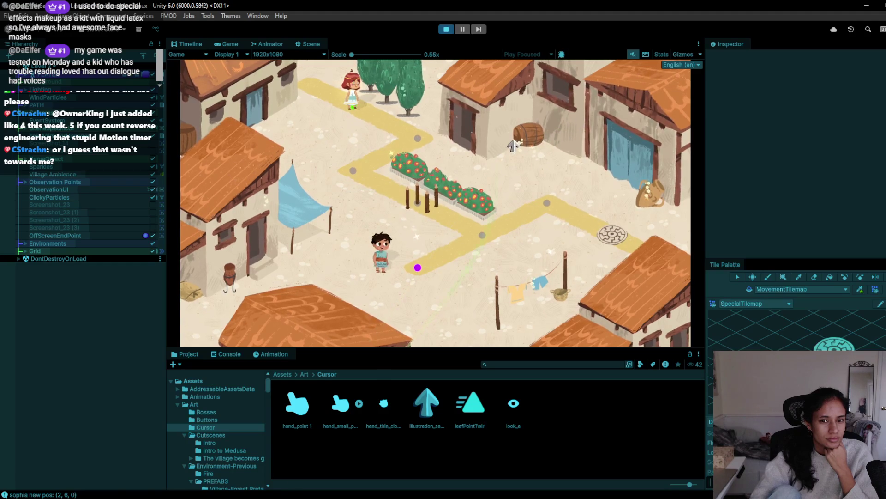
Glance at the eye GIF in Chrome, then return to the running game.
mouse_move(287, 496)
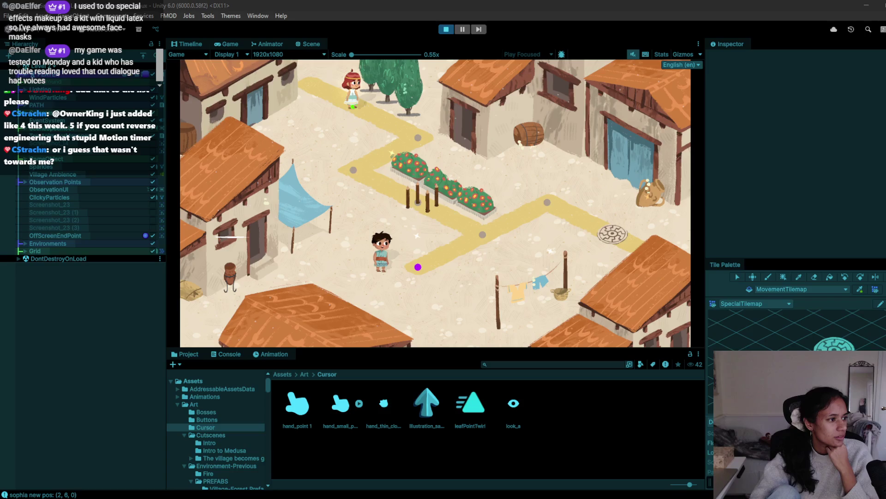
key(alt+Tab)
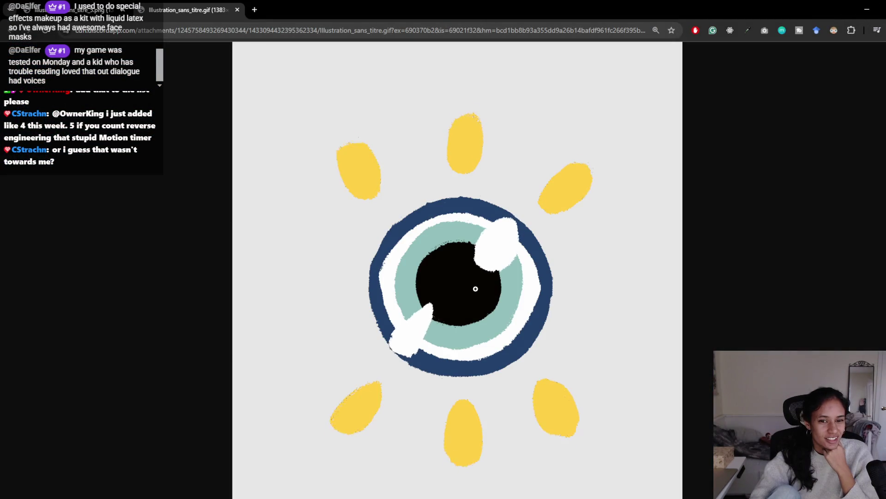
click(865, 9)
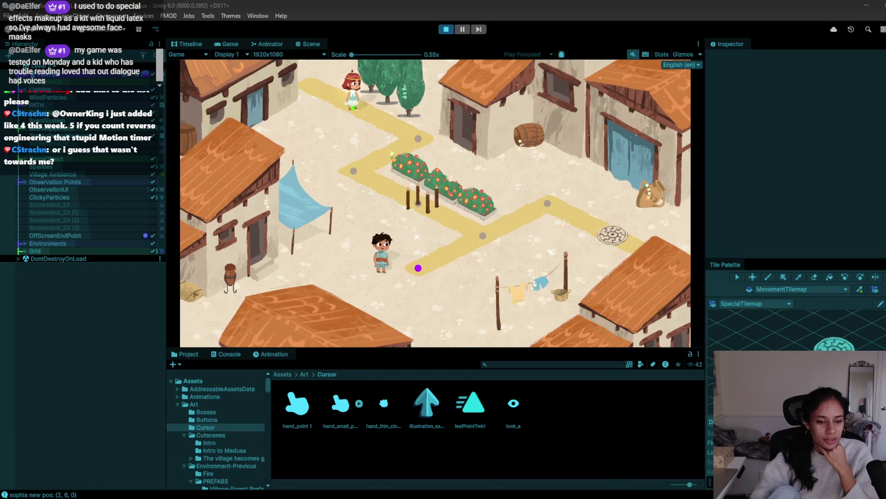
click(560, 469)
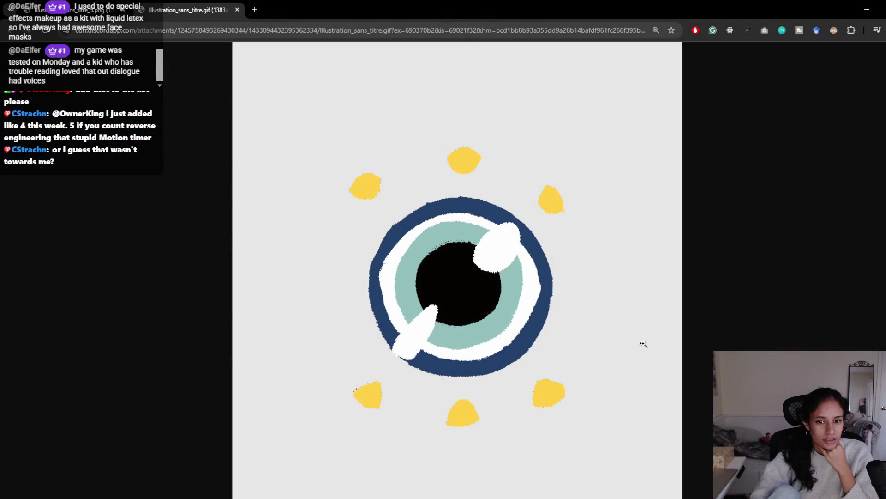
key(alt+Tab)
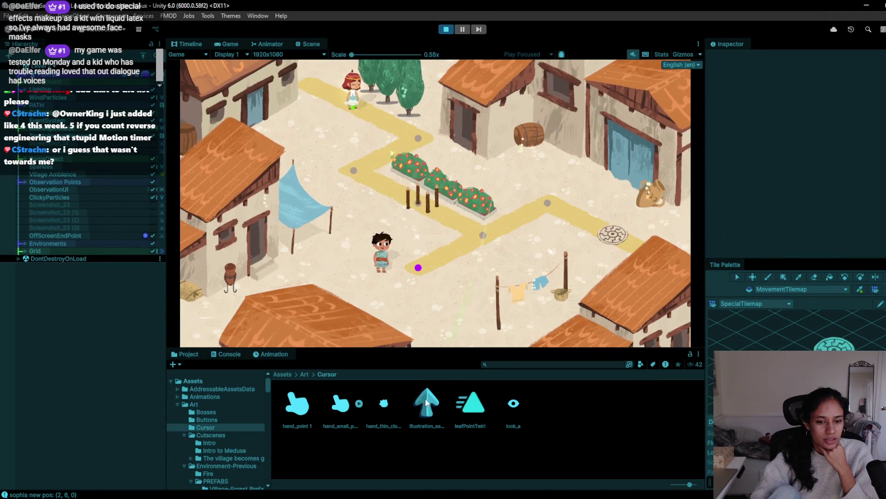
Walk the girl between path points, restart Play and test the new cursor's click particles.
click(415, 135)
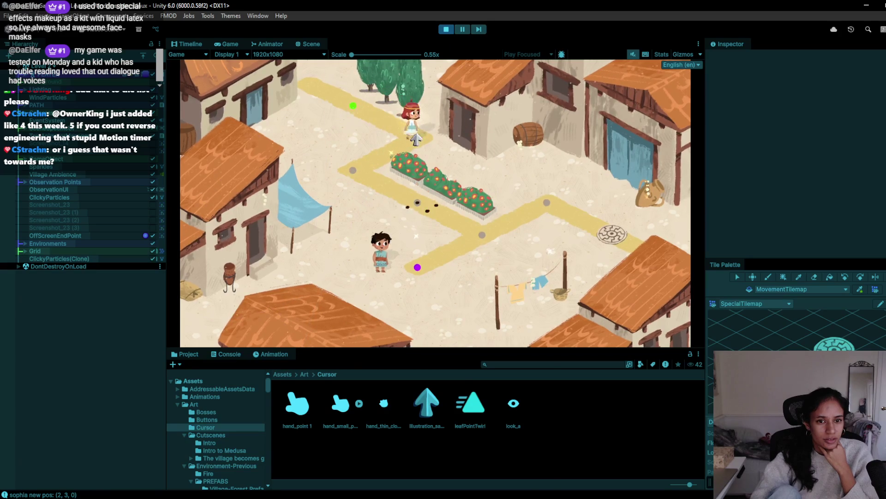
click(350, 172)
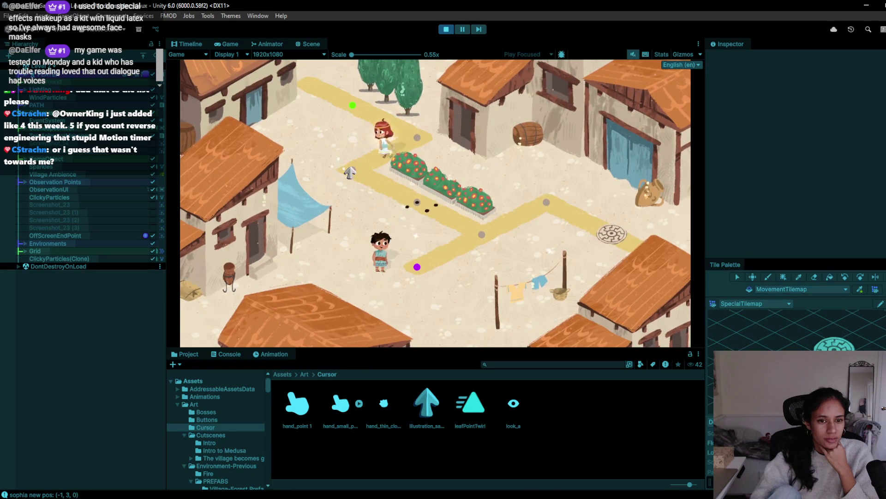
click(446, 29)
click(446, 30)
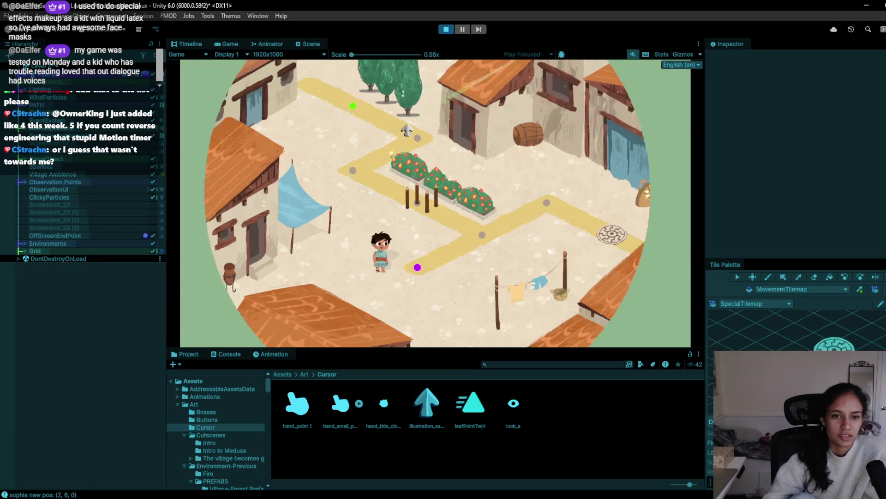
click(411, 137)
click(356, 175)
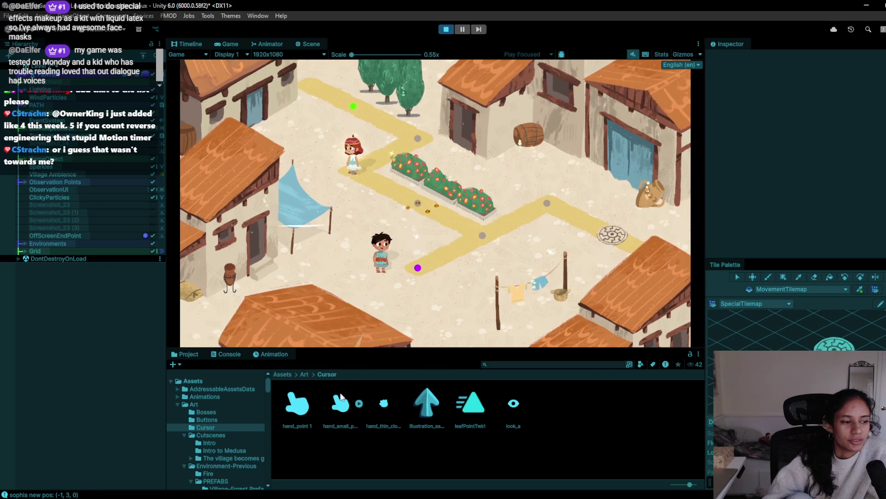
click(307, 498)
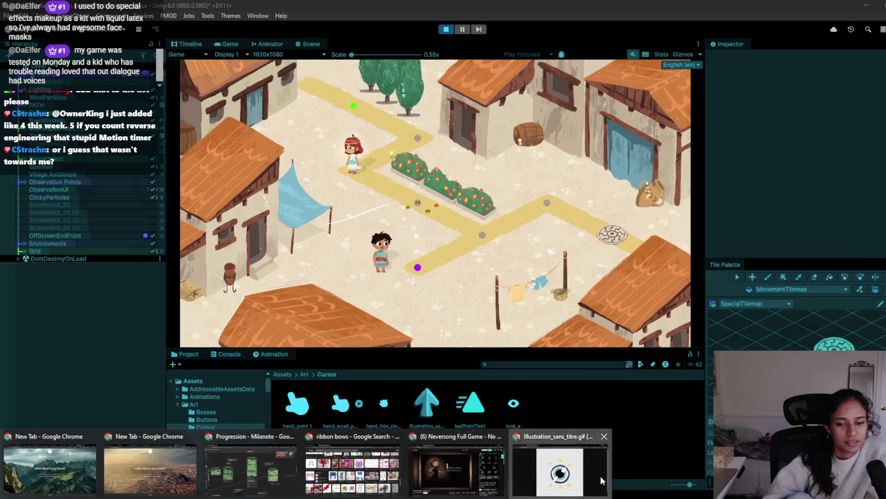
Search Google for 'game cursor 2d' in a new Chrome tab.
click(600, 475)
click(255, 9)
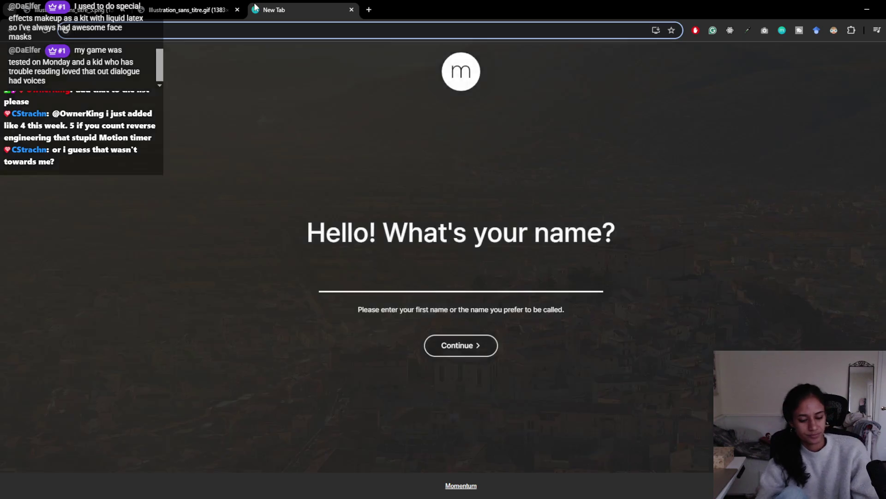
text(game cursor 2d)
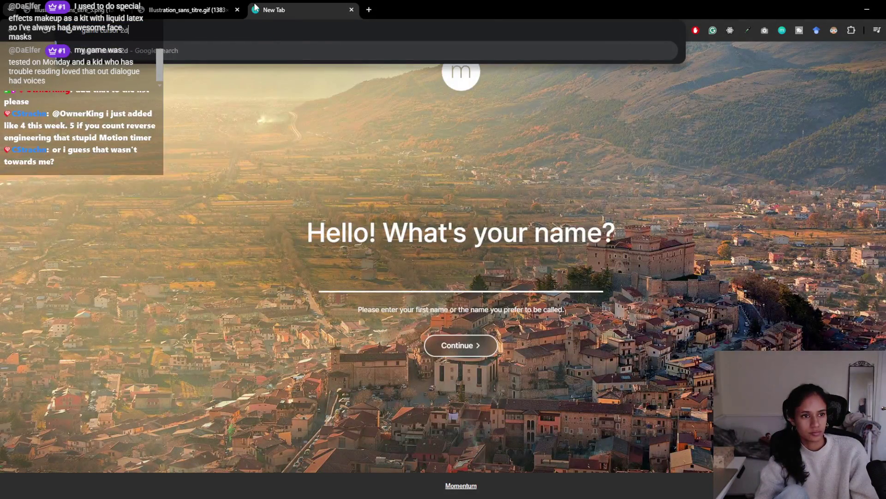
key(Return)
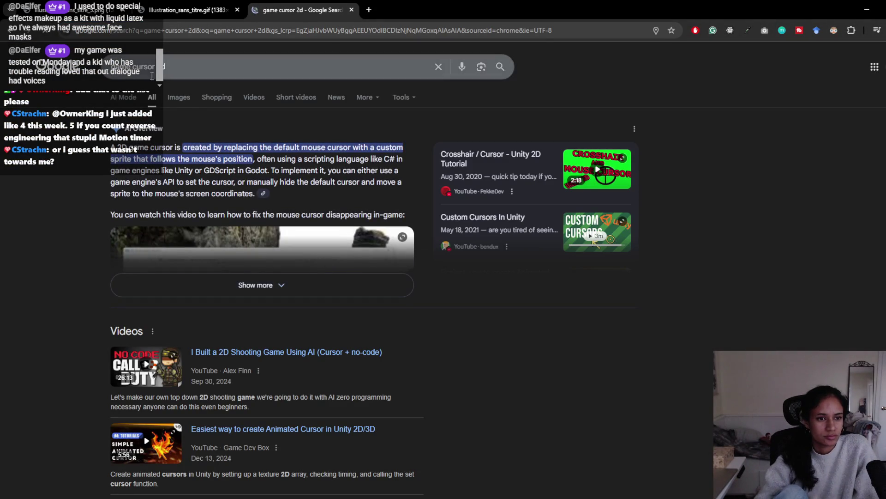
Browse the image results for cursor design ideas, then minimize Chrome.
click(179, 98)
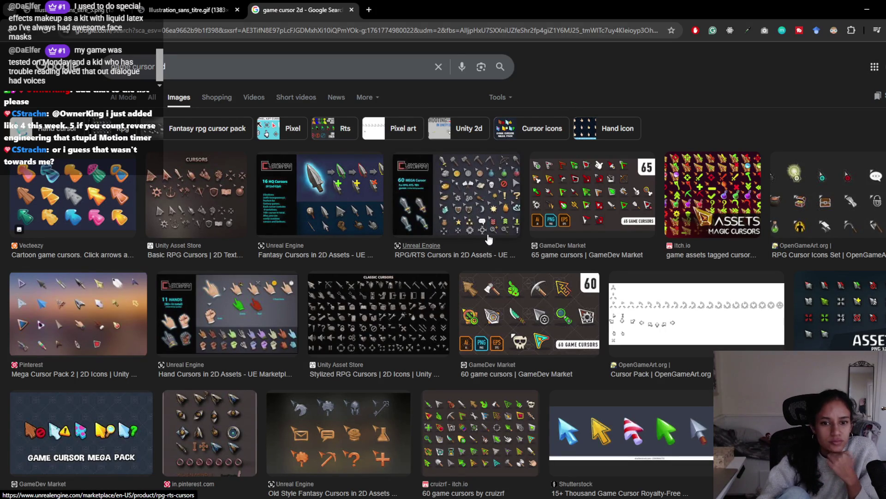
scroll(490, 243, down, 8)
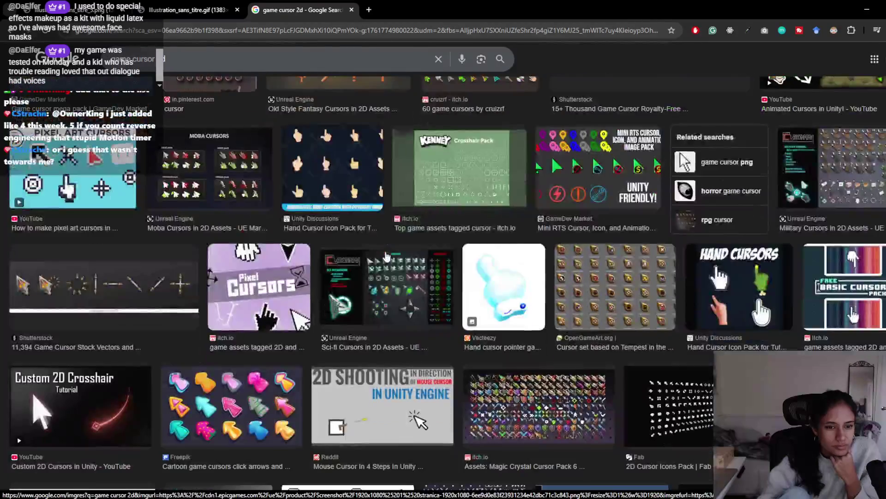
scroll(387, 256, down, 6)
scroll(186, 308, down, 4)
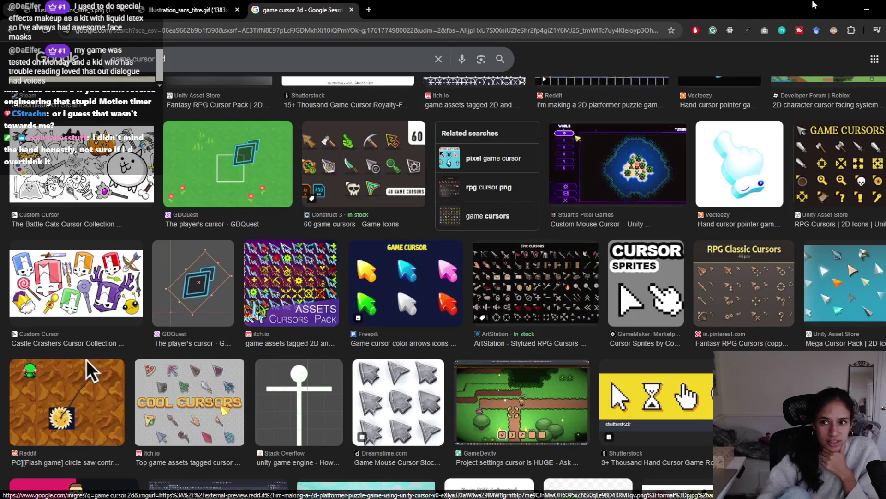
click(877, 4)
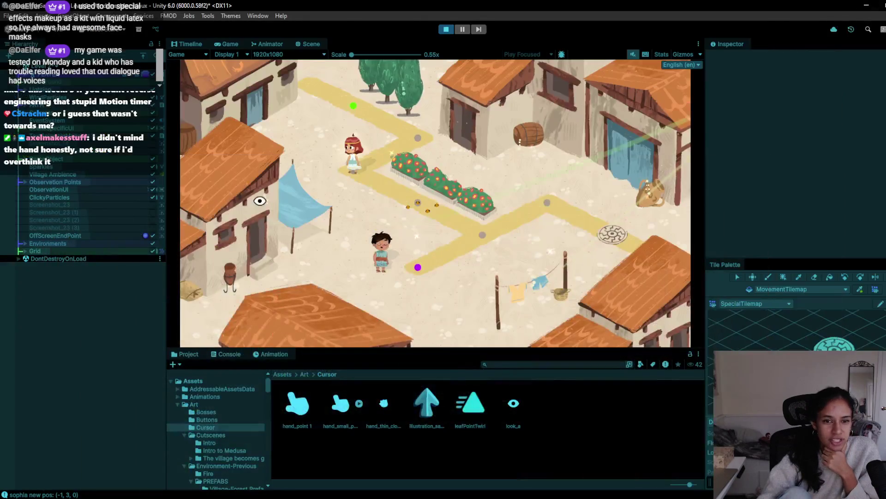
Send the girl up the village path to the left waypoint.
click(369, 210)
click(397, 135)
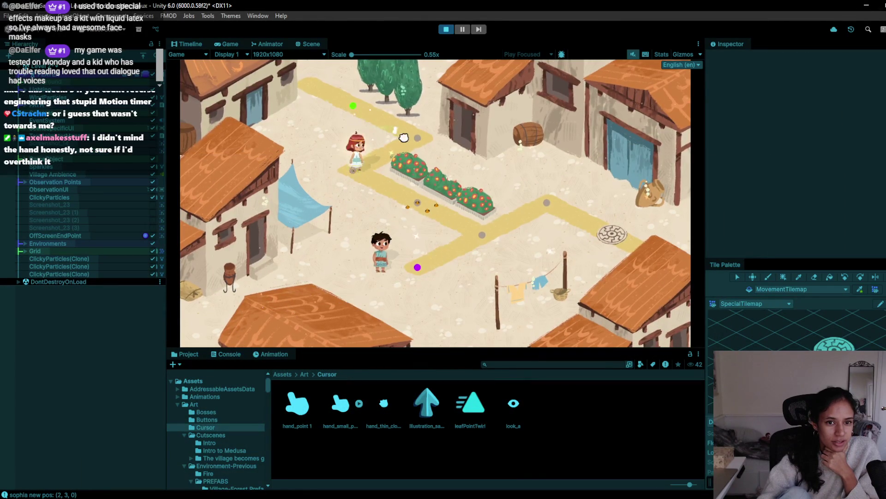
click(351, 171)
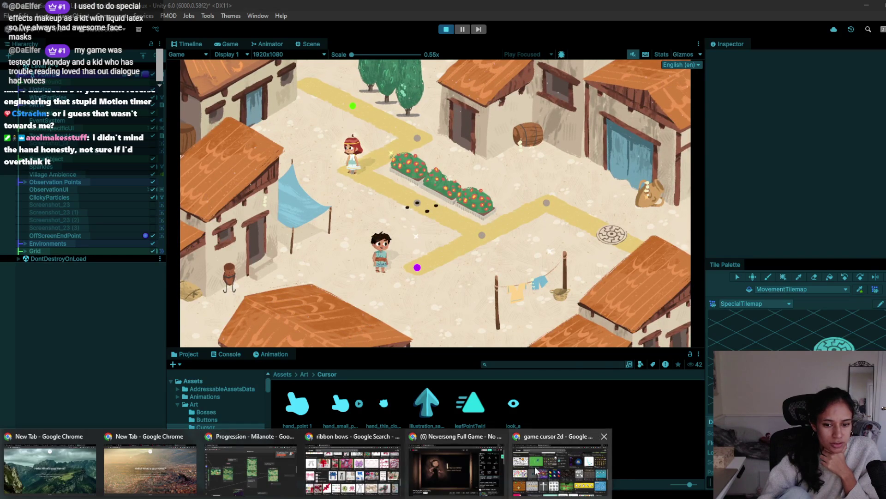
View the arrow cursor image tab in Chrome, minimize it and start a screen snip.
click(554, 467)
click(125, 9)
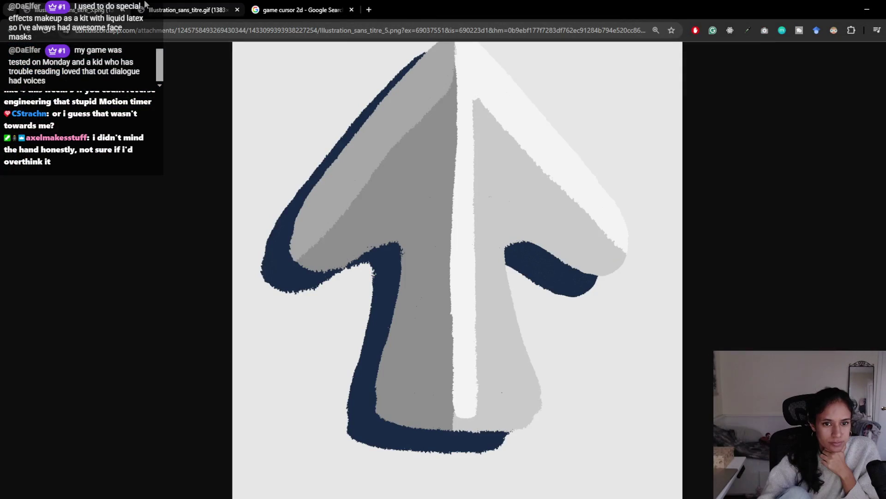
click(867, 9)
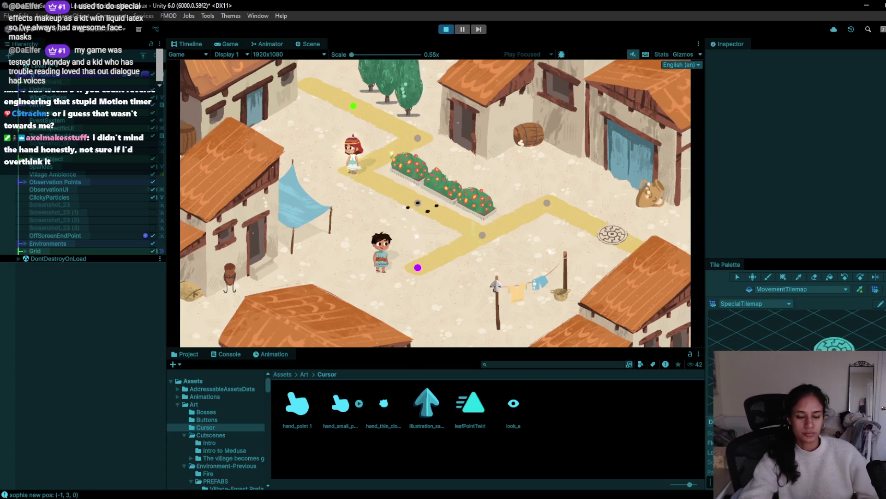
key(super+shift+s)
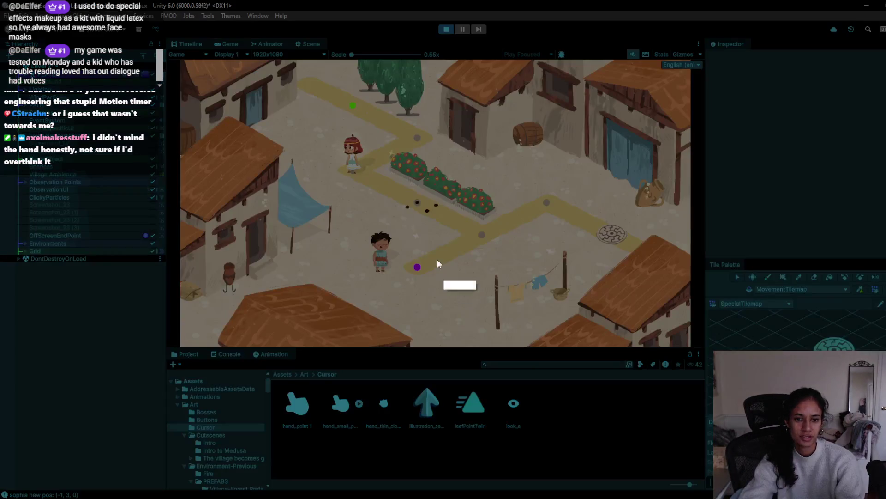
Cancel the screen snip and return focus to the running game.
key(Escape)
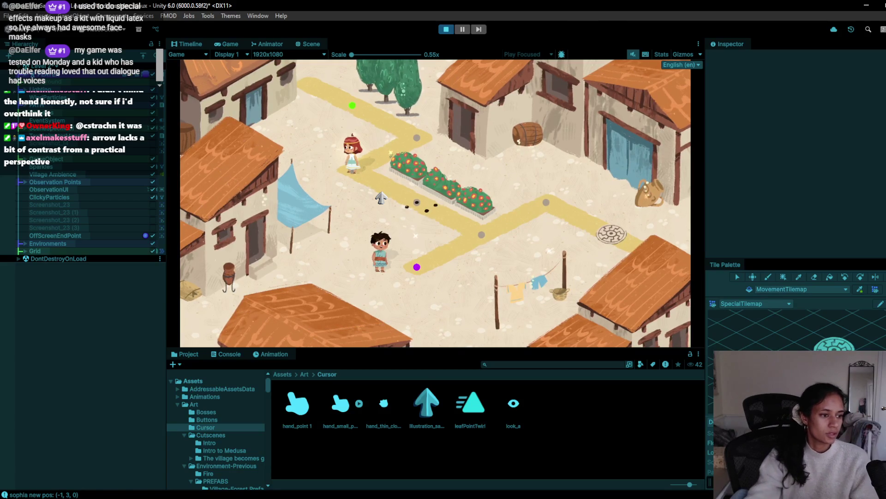
click(306, 498)
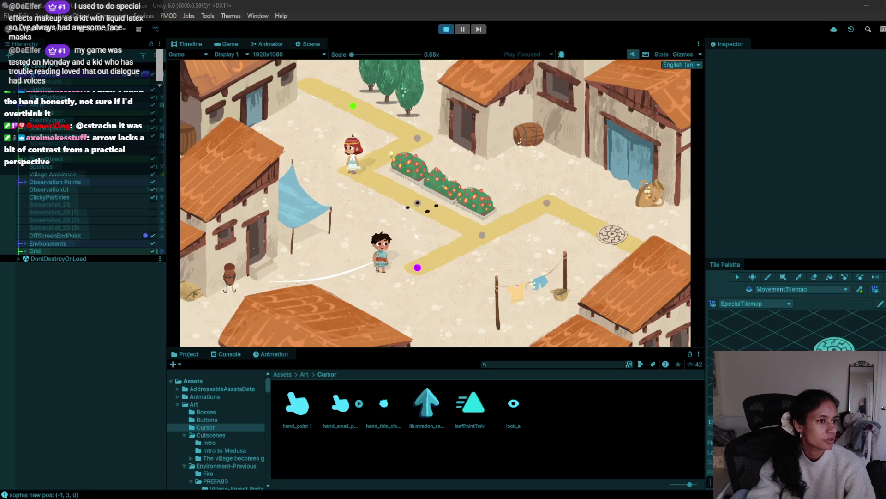
click(569, 290)
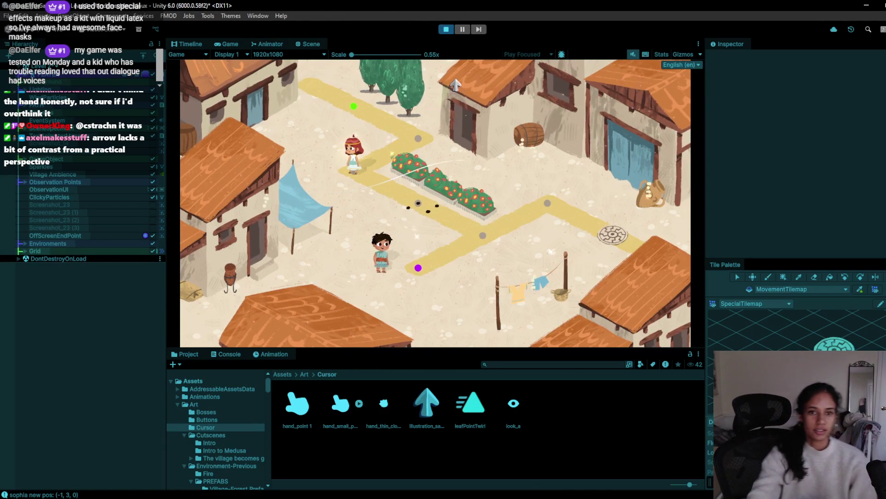
Walk the girl around several village waypoints, trigger the circular close-up transition, then stop the game.
click(420, 140)
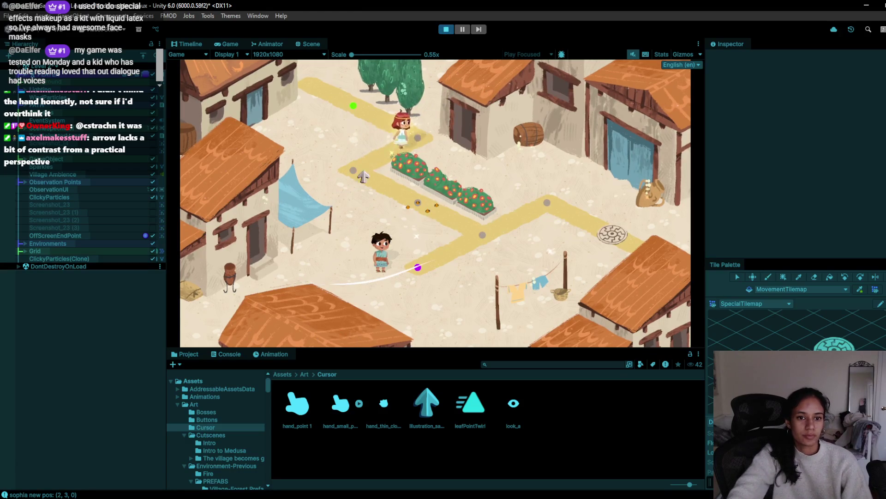
click(347, 180)
click(442, 135)
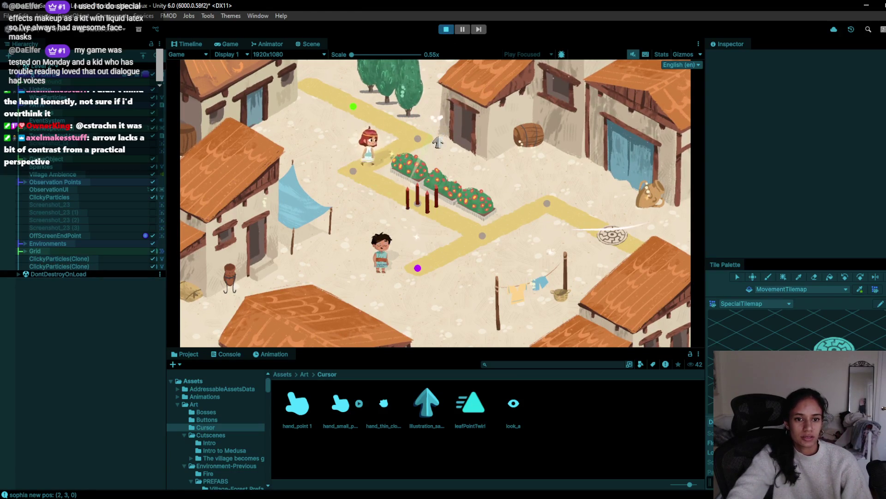
click(372, 190)
click(437, 209)
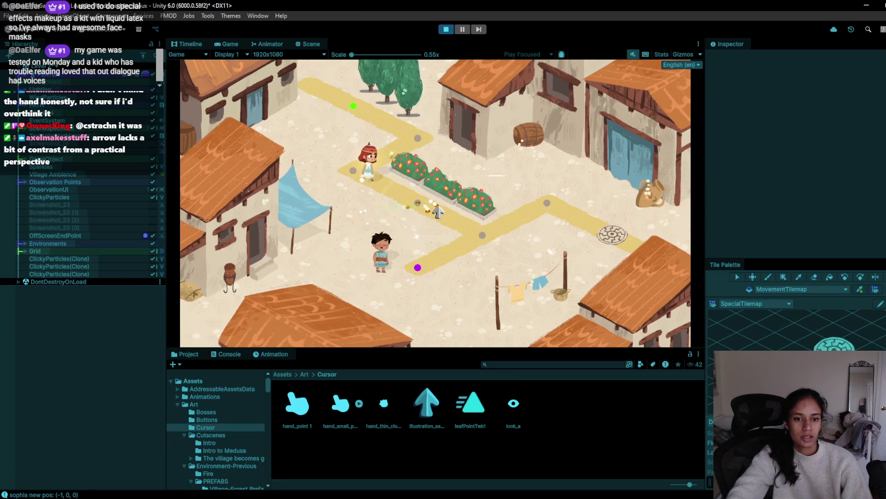
click(480, 242)
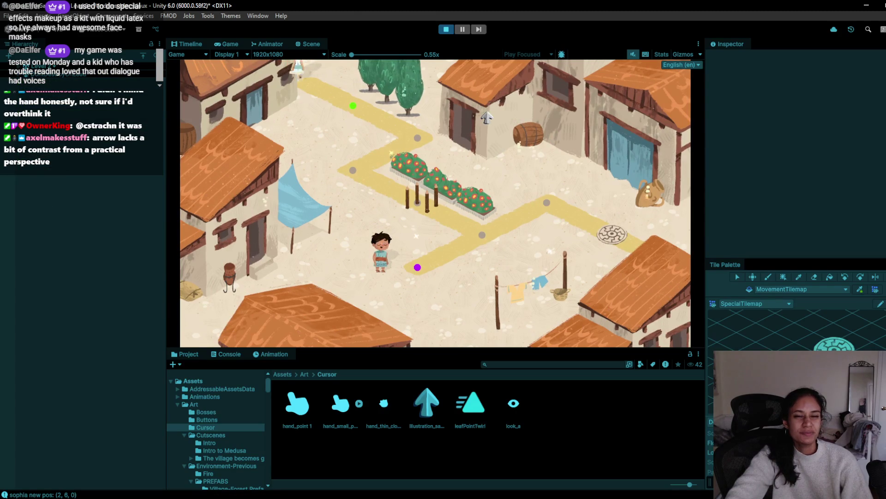
click(418, 203)
click(446, 29)
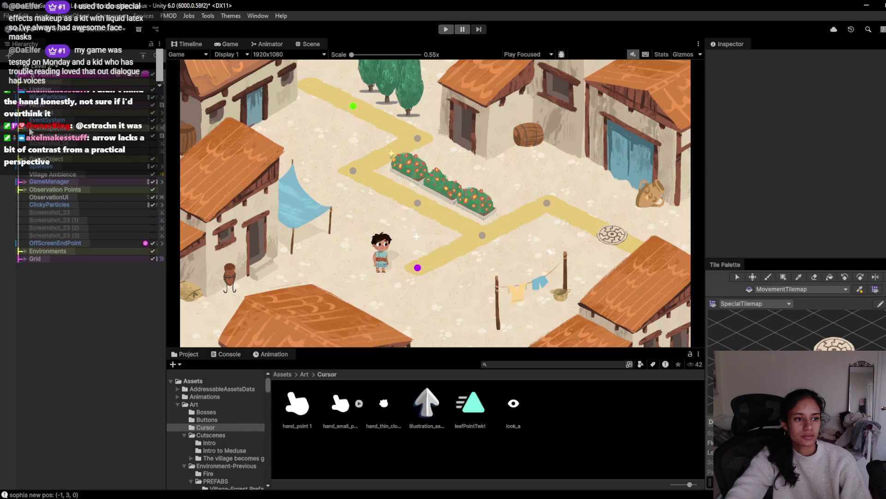
Set the Cursor Texture of GameManager's Cursor object to hand_small_point from the Cursor folder.
click(26, 180)
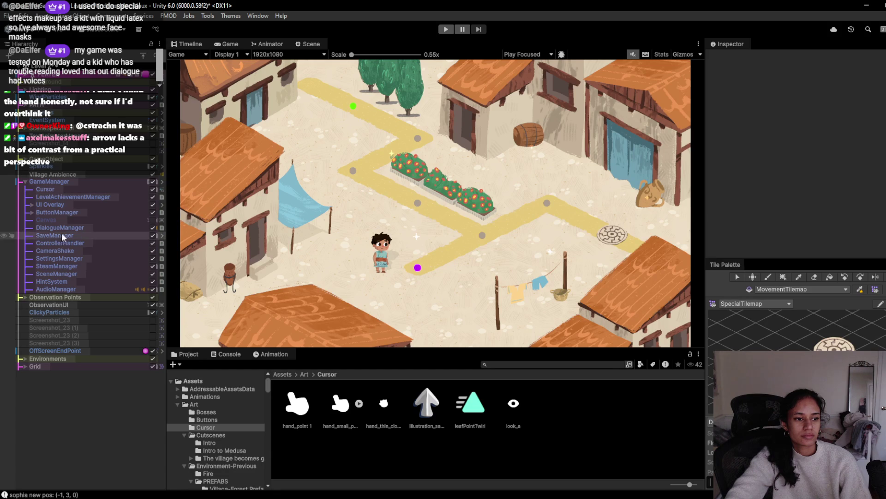
click(51, 188)
scroll(808, 185, down, 5)
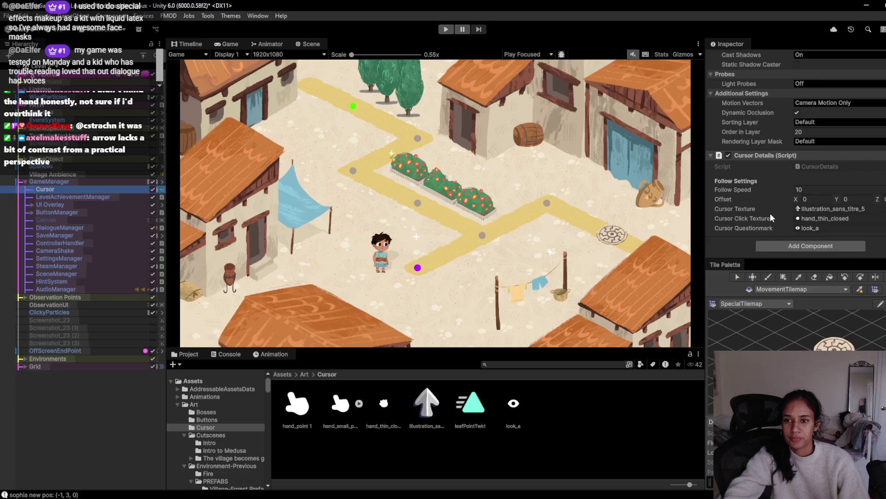
scroll(770, 212, up, 10)
scroll(770, 212, down, 5)
scroll(771, 212, down, 5)
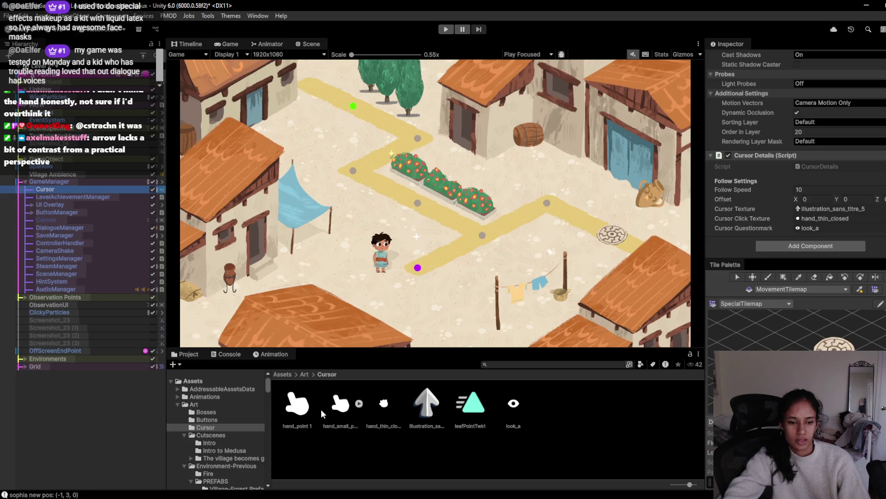
mouse_move(339, 412)
mouse_down()
mouse_move(831, 190)
mouse_move(827, 209)
mouse_up()
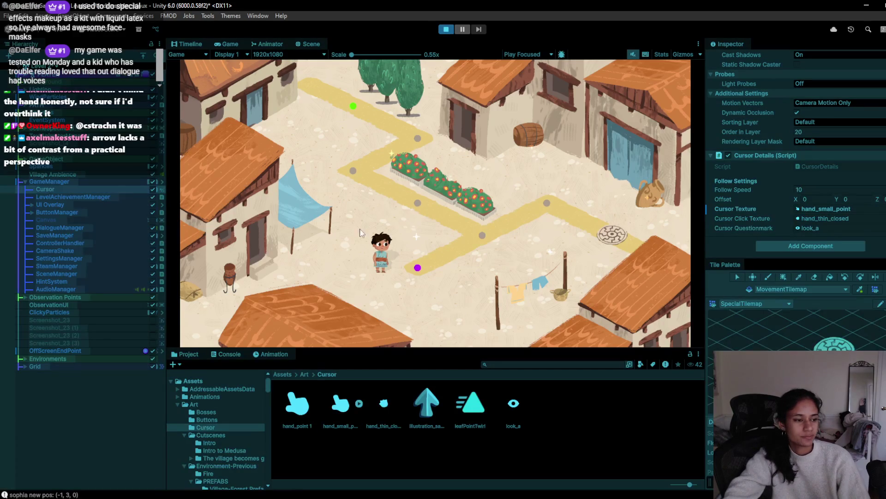
Play-test the hand_small_point cursor by walking the girl to the upper and left waypoints.
click(386, 126)
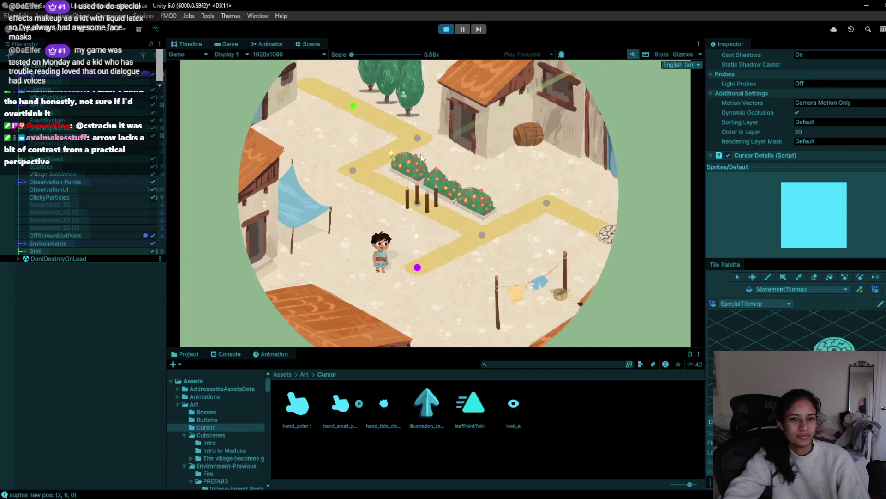
click(421, 140)
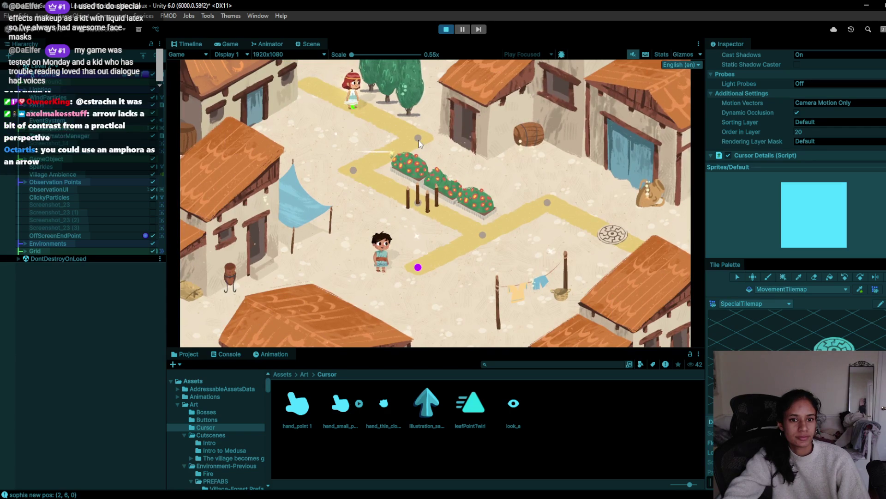
click(352, 172)
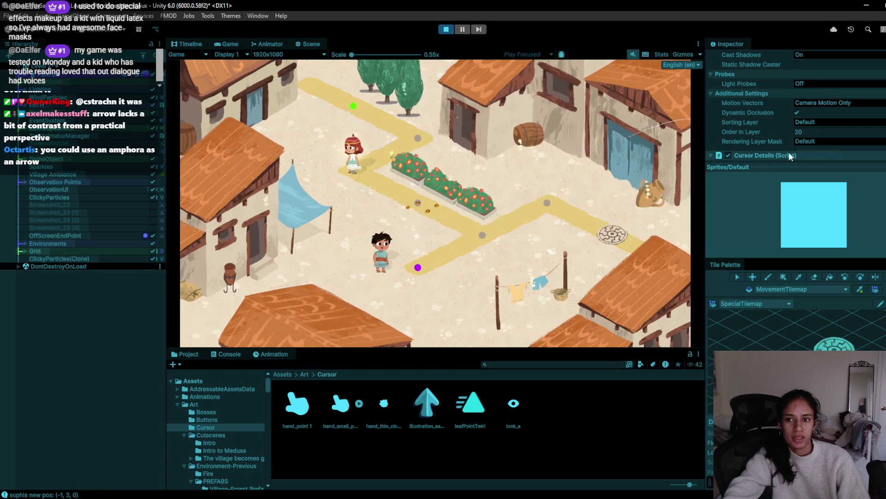
scroll(790, 153, down, 3)
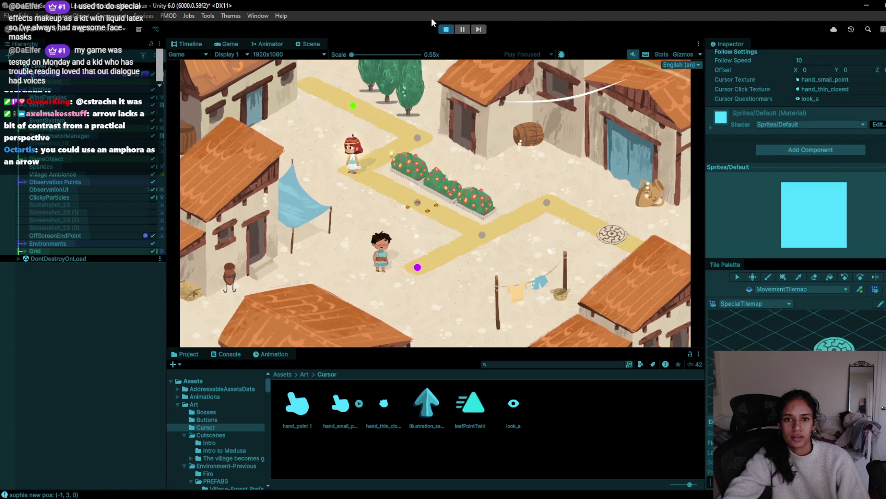
click(444, 27)
click(444, 28)
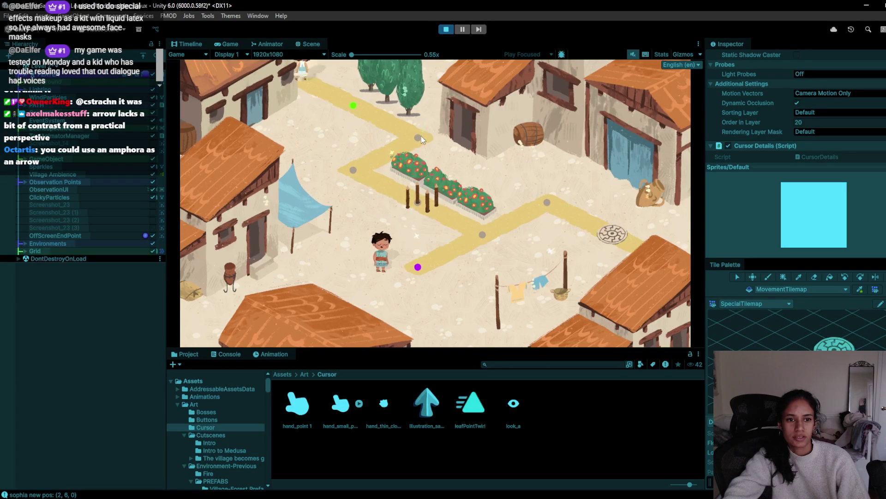
click(417, 138)
click(417, 138)
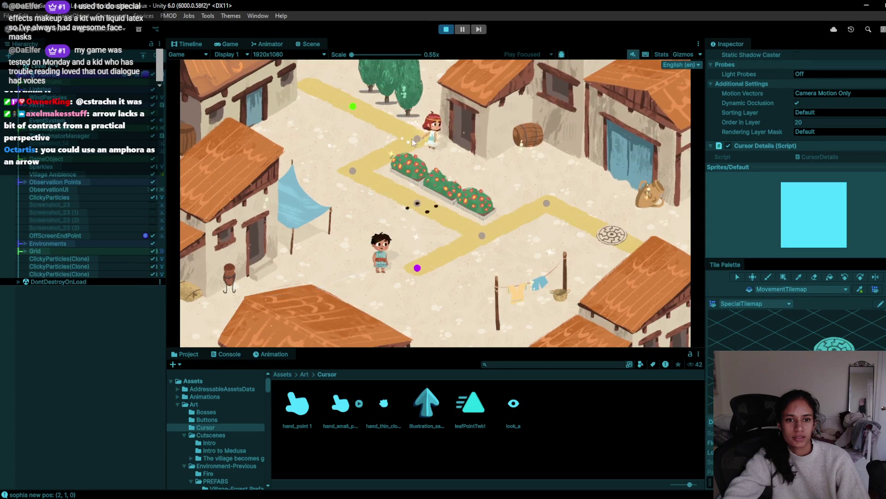
click(446, 29)
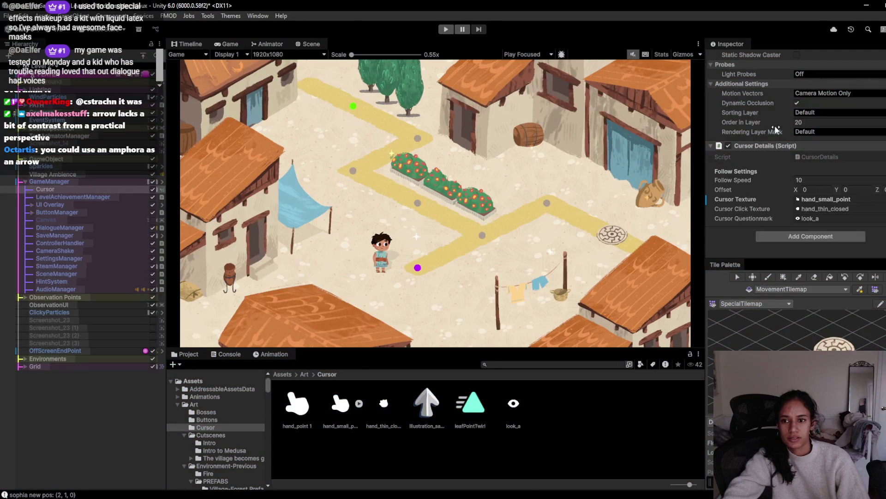
Swap the cursor texture to hand_point 1, test it on two waypoints, then return to the browser.
drag(704, 321, 806, 200)
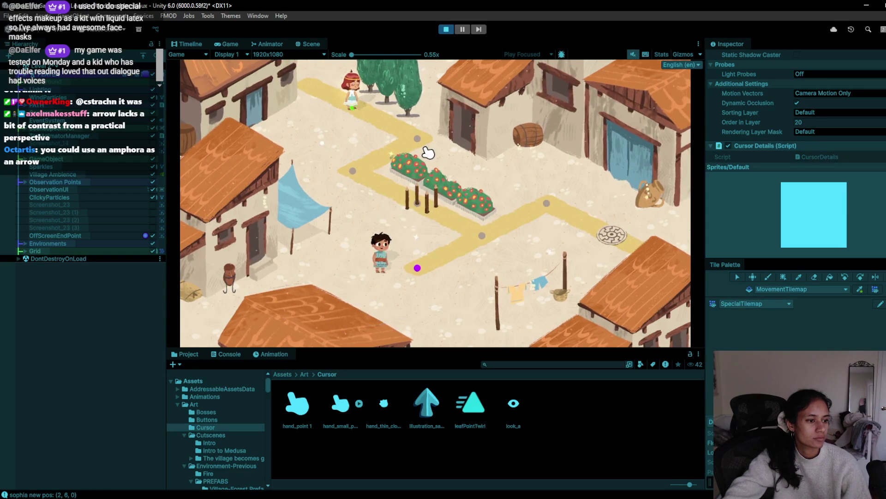
click(428, 152)
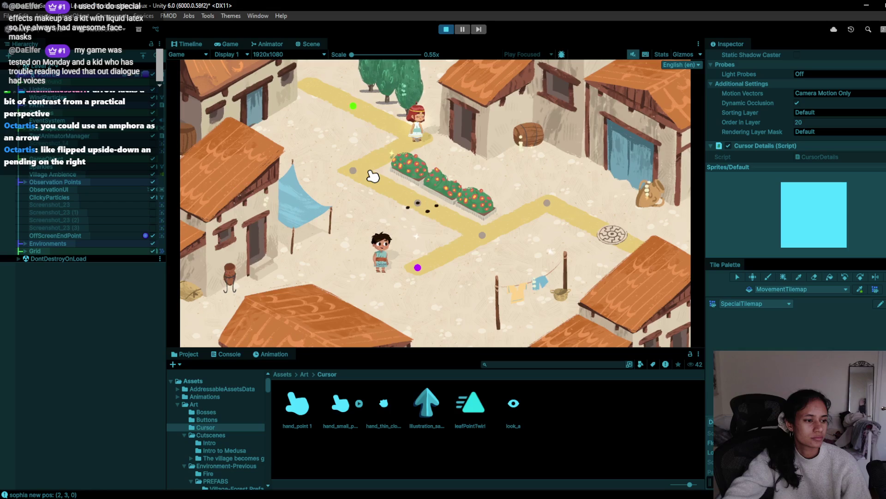
click(373, 176)
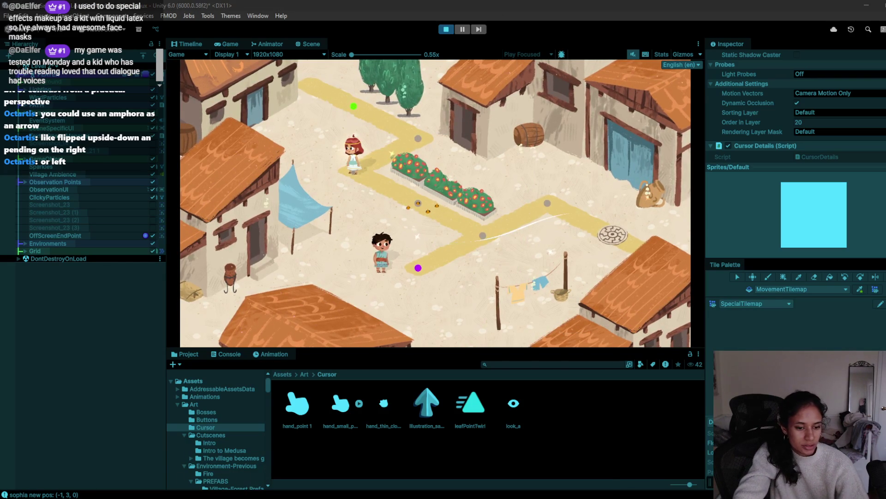
click(577, 476)
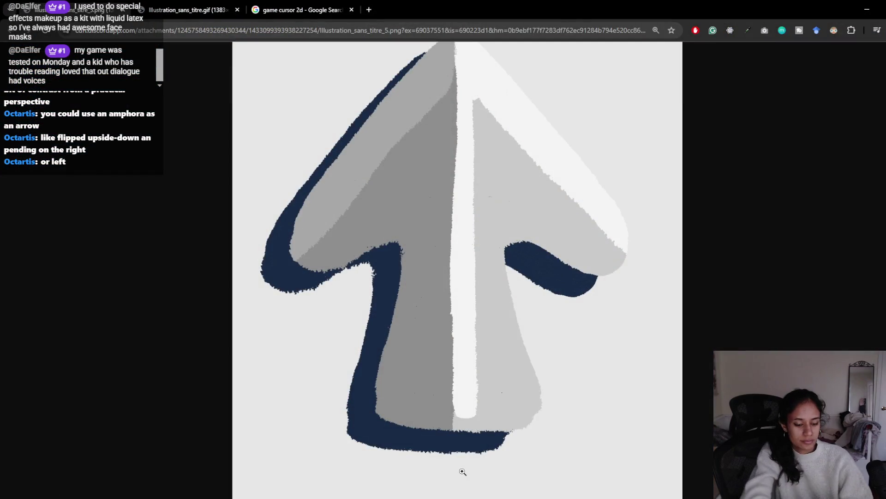
In a new tab, search for 'amphora', refine it to 'amphora cursor', and show image results.
key(ctrl+t)
text(amphora)
key(Return)
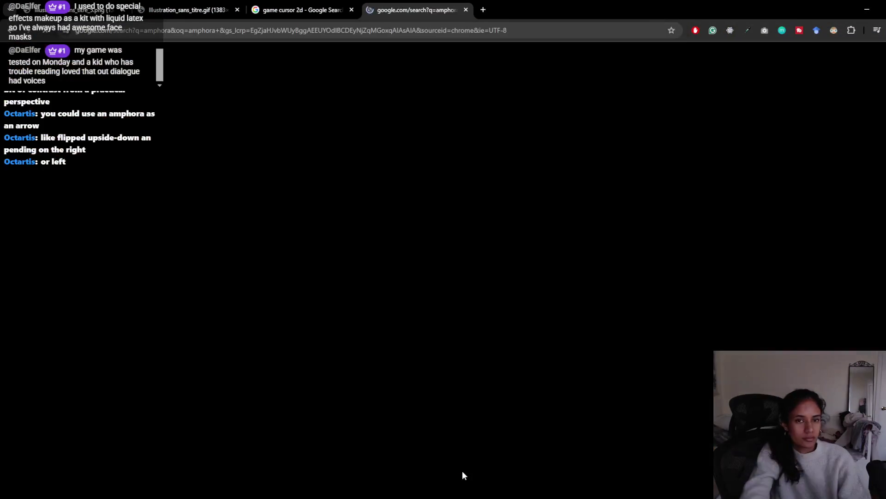
click(219, 67)
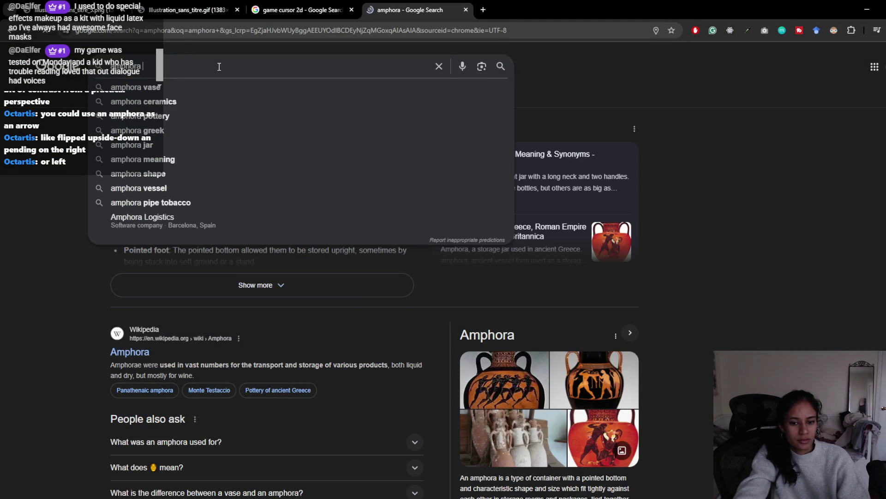
text(d)
text(s)
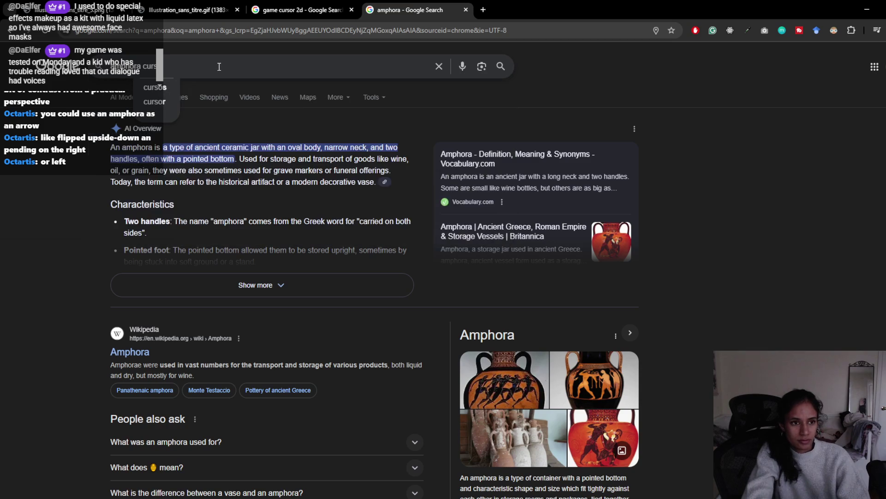
text(or)
key(Return)
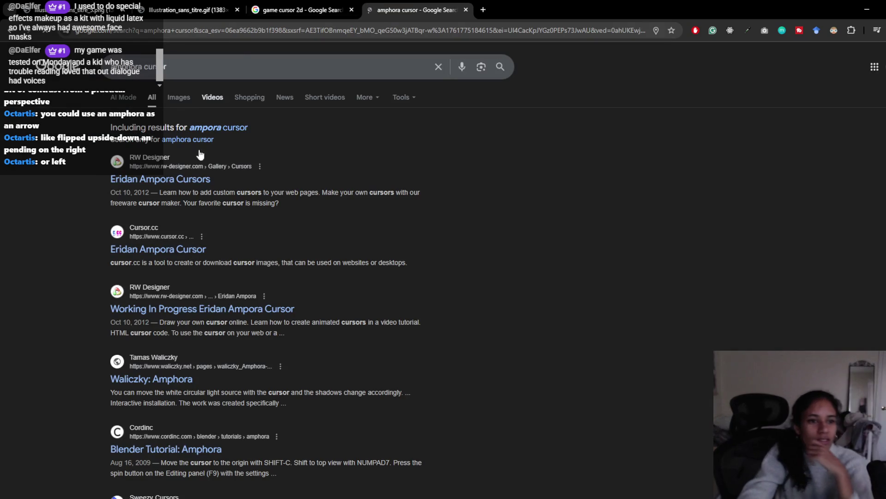
click(179, 97)
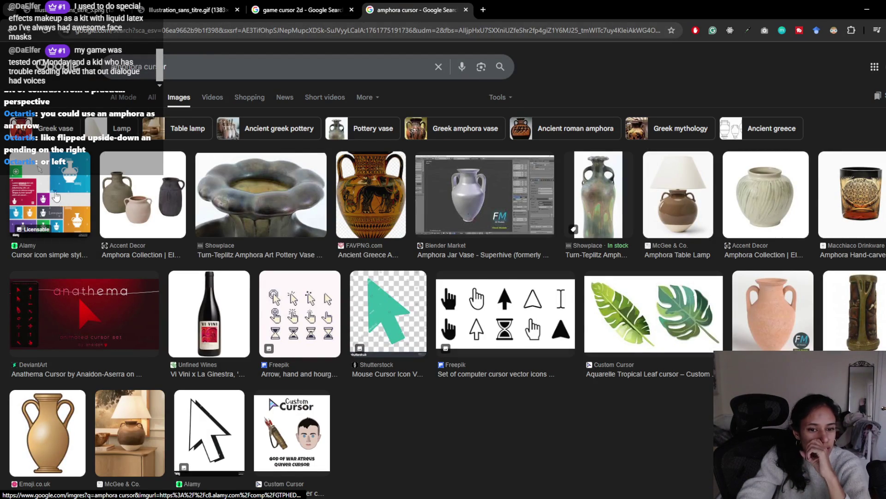
scroll(123, 180, down, 1)
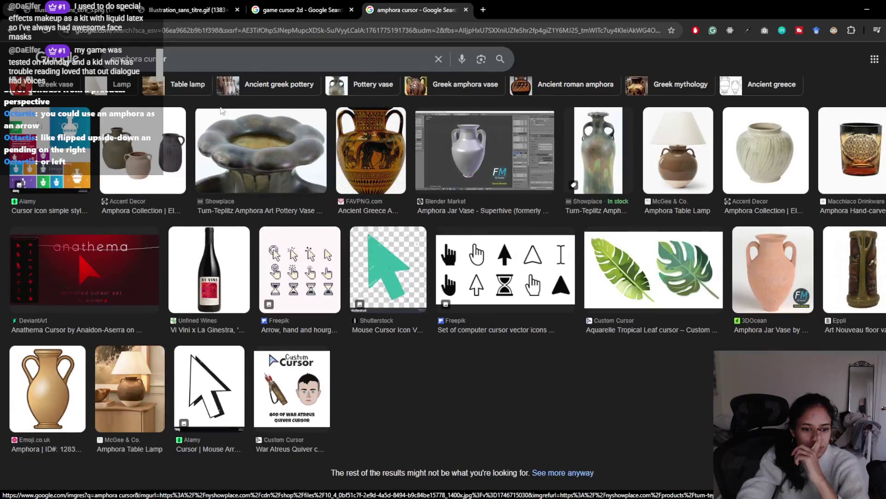
Trim the image search back to plain 'amphora' and scroll through the vase photos.
key(BackSpace)
key(BackSpace)
key(BackSpace)
key(Return)
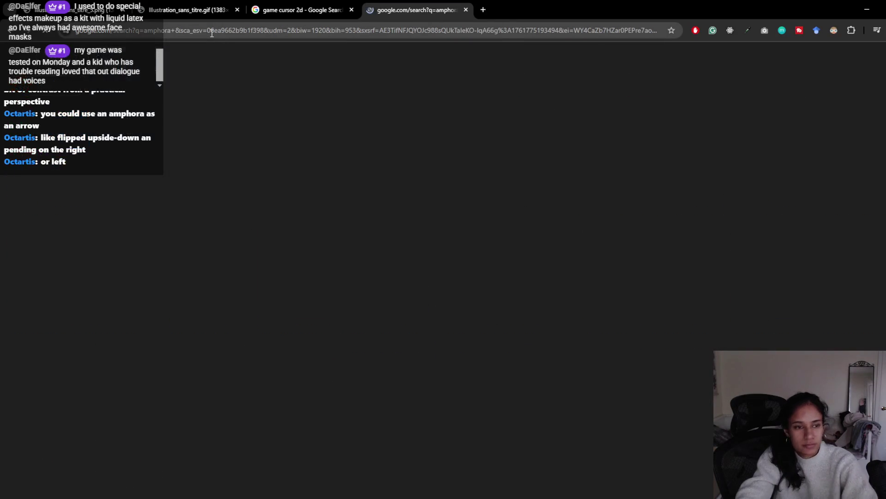
scroll(168, 160, down, 4)
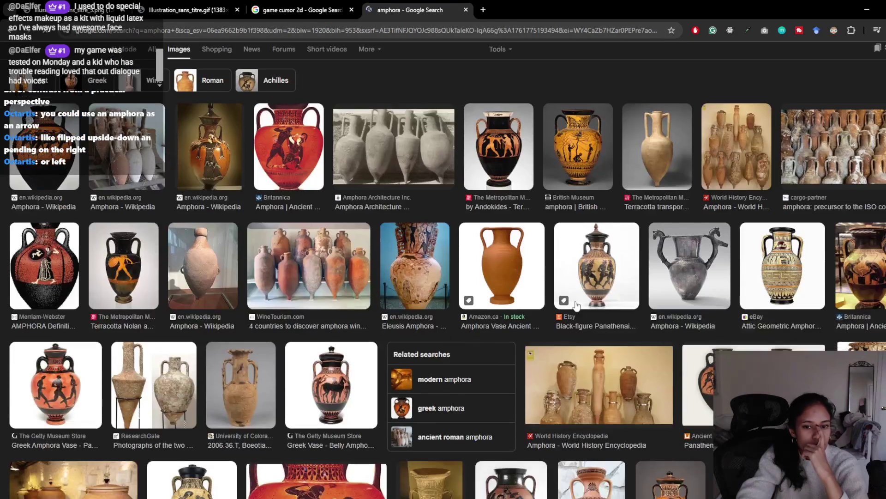
scroll(384, 248, down, 7)
scroll(380, 245, down, 6)
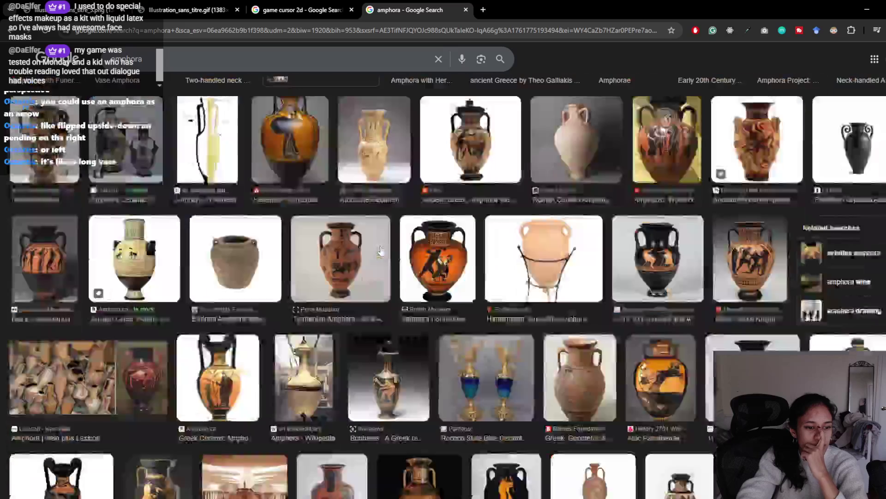
scroll(172, 237, up, 3)
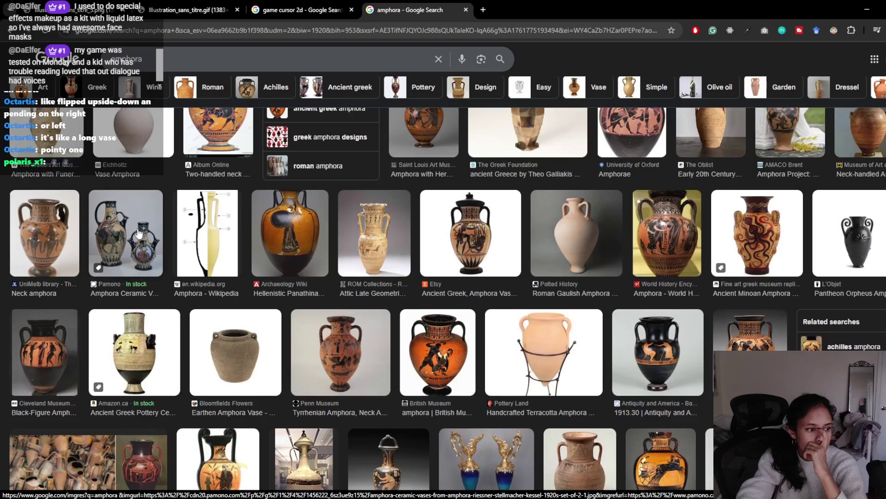
scroll(403, 279, up, 7)
scroll(402, 279, up, 5)
scroll(403, 280, up, 2)
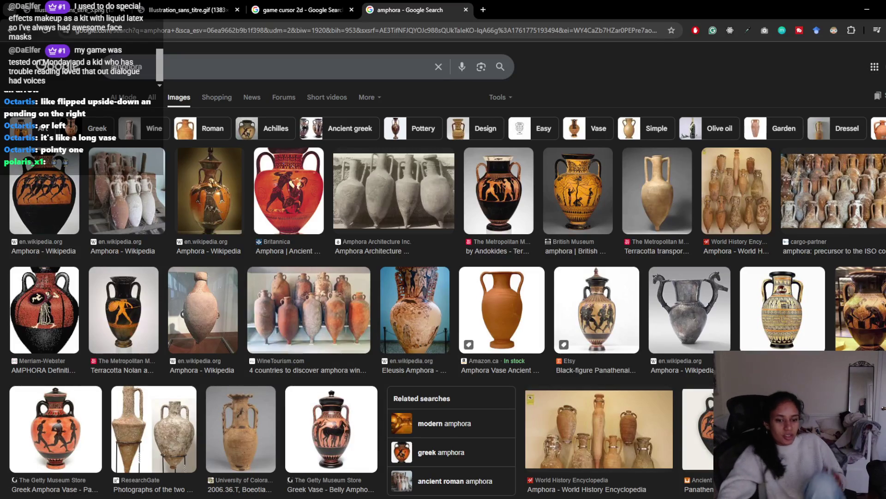
click(126, 66)
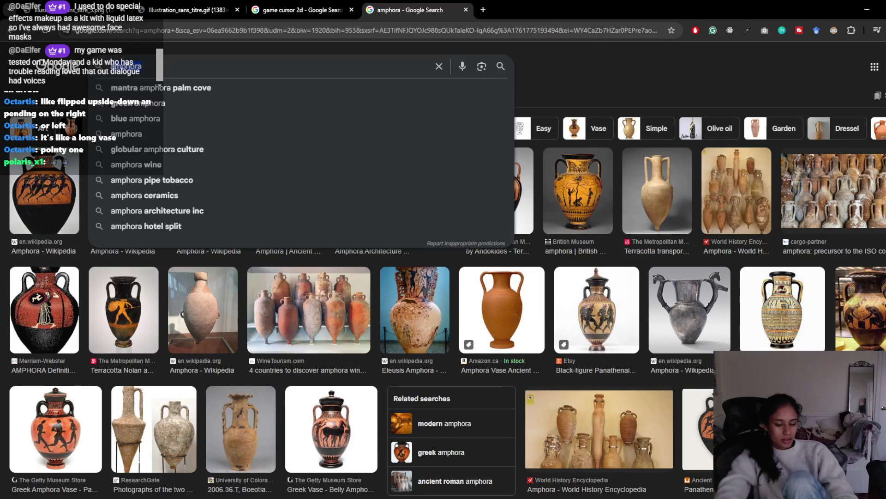
Search images for 'greek myth icons', browse the Shutterstock Greek god symbols set, then go to the eye GIF tab.
text(greek m)
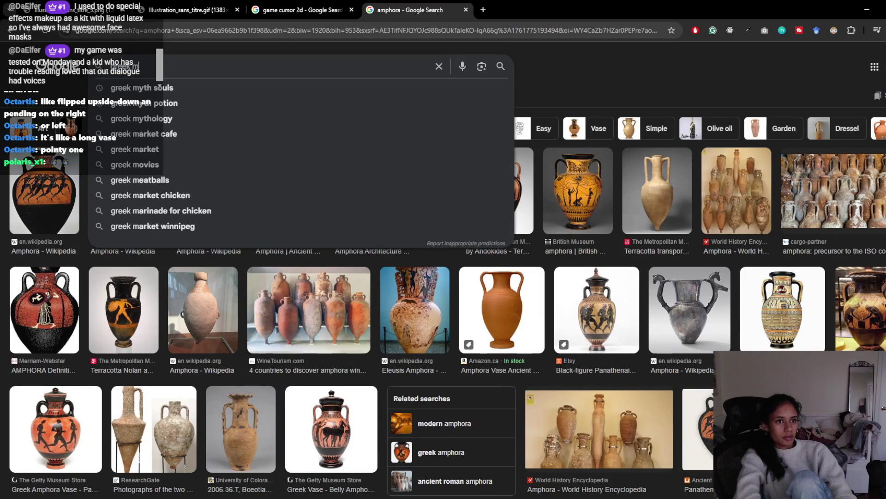
text(yth icons)
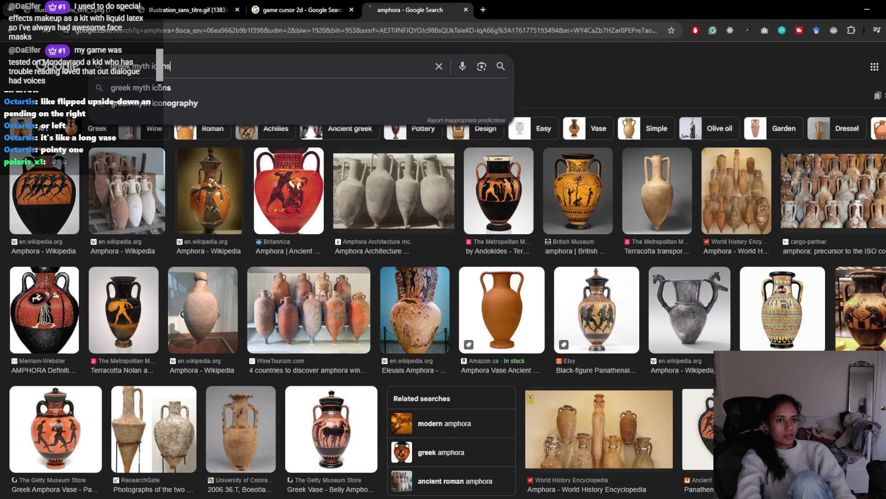
key(Return)
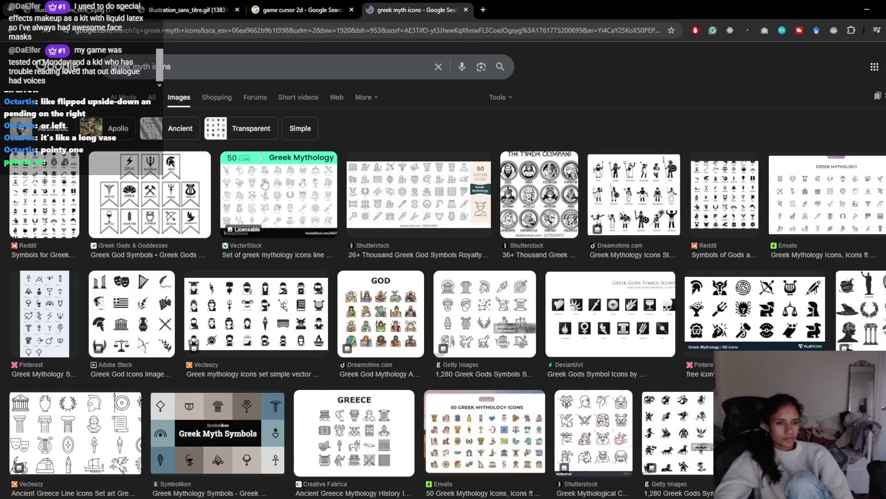
click(421, 215)
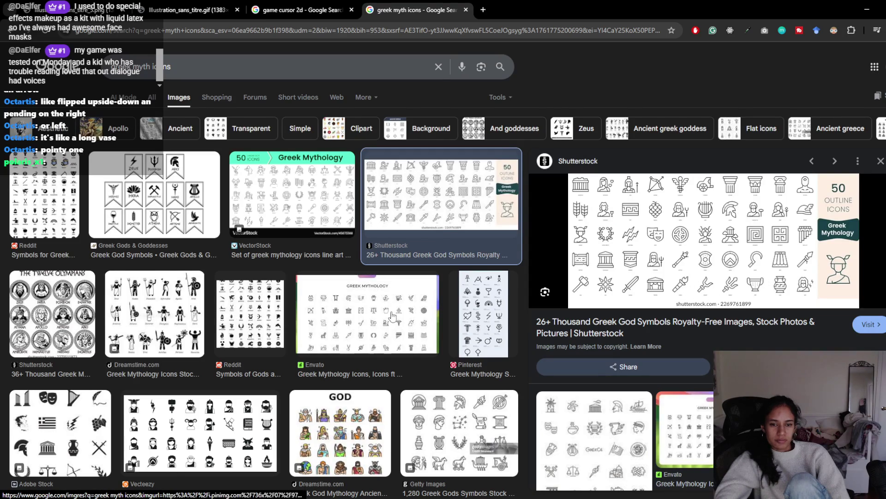
scroll(376, 227, down, 2)
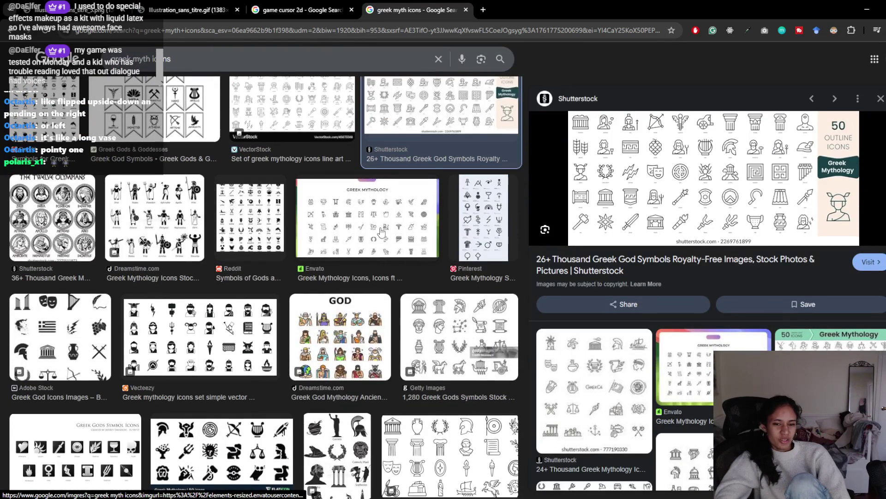
scroll(252, 268, down, 2)
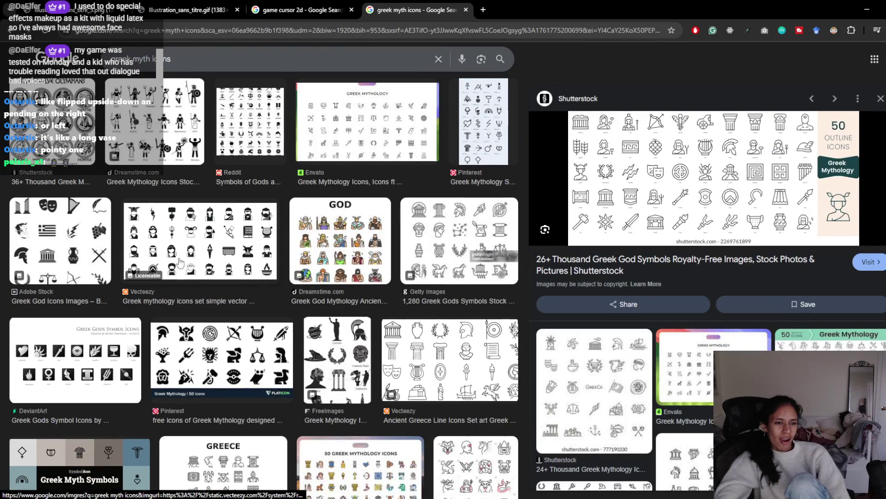
scroll(85, 247, down, 4)
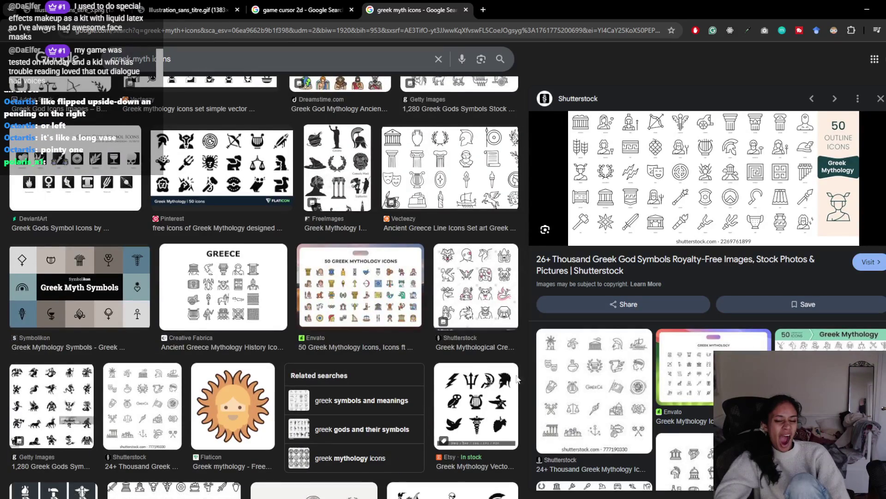
scroll(397, 323, down, 4)
scroll(401, 327, down, 12)
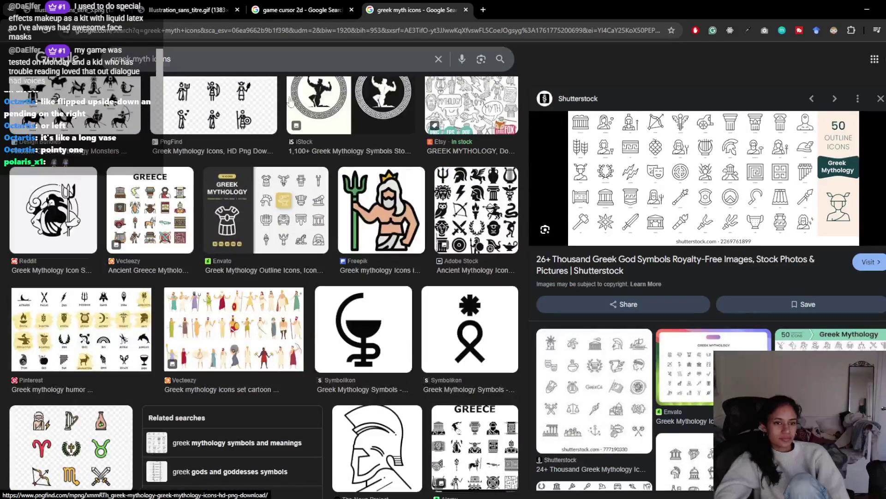
click(300, 10)
click(149, 5)
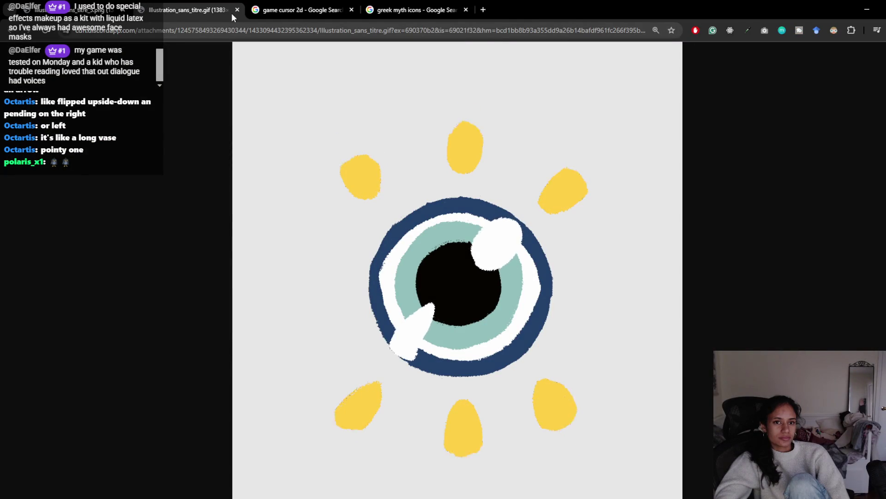
Save the eye drawing as Illustration_sans_titre.gif to downloads, then return to the greek myth icons results.
click(418, 10)
scroll(231, 325, down, 3)
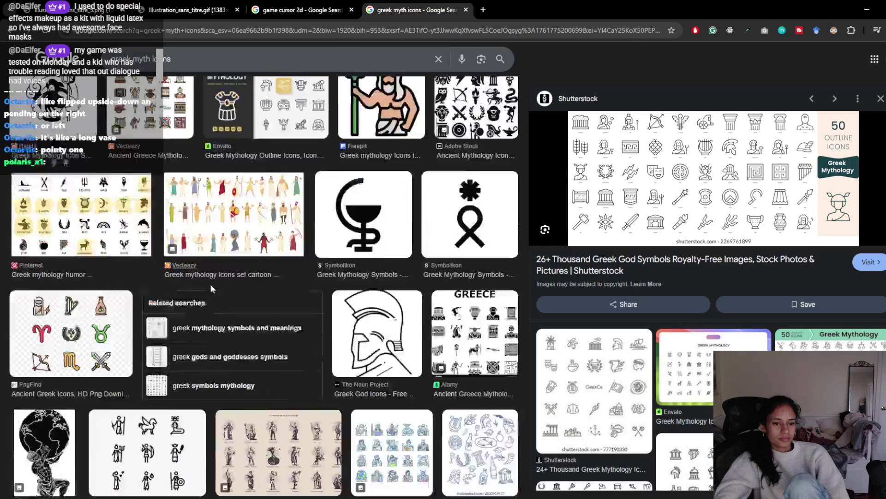
click(189, 9)
right_click(324, 196)
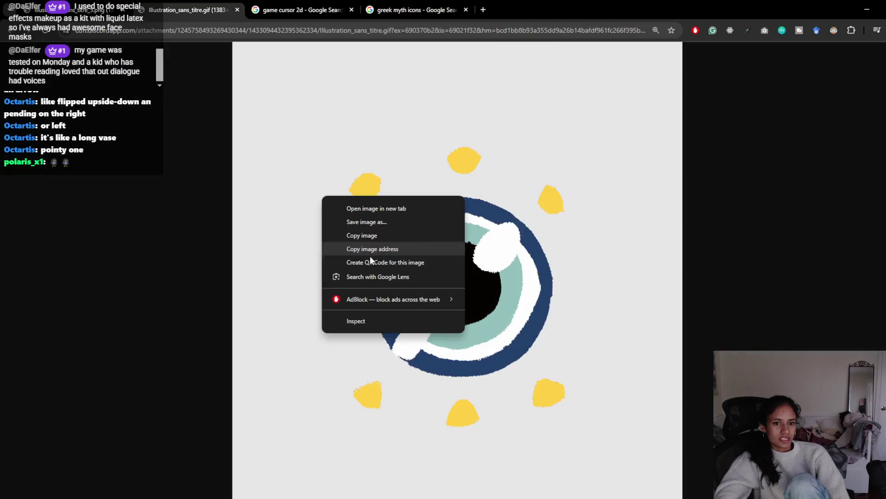
click(377, 221)
click(255, 225)
click(416, 9)
scroll(369, 244, down, 6)
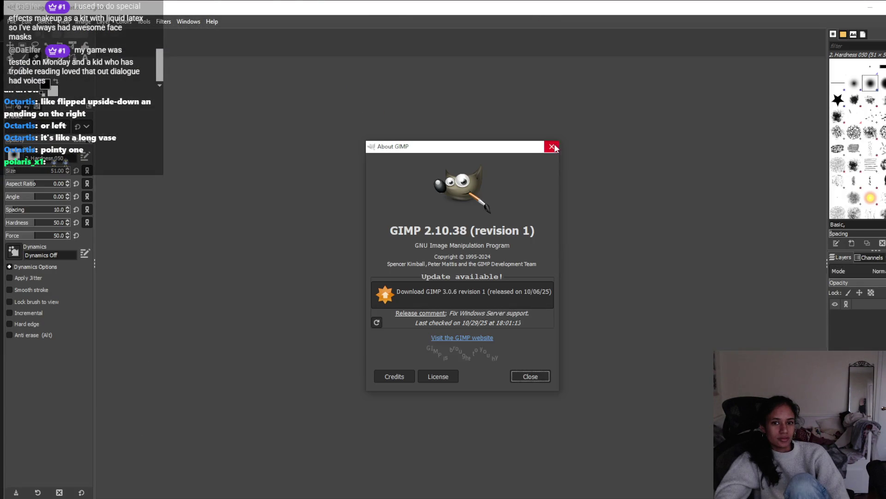
Dismiss the About GIMP box and browse the File, View, Tools, Select and Help menus.
click(551, 147)
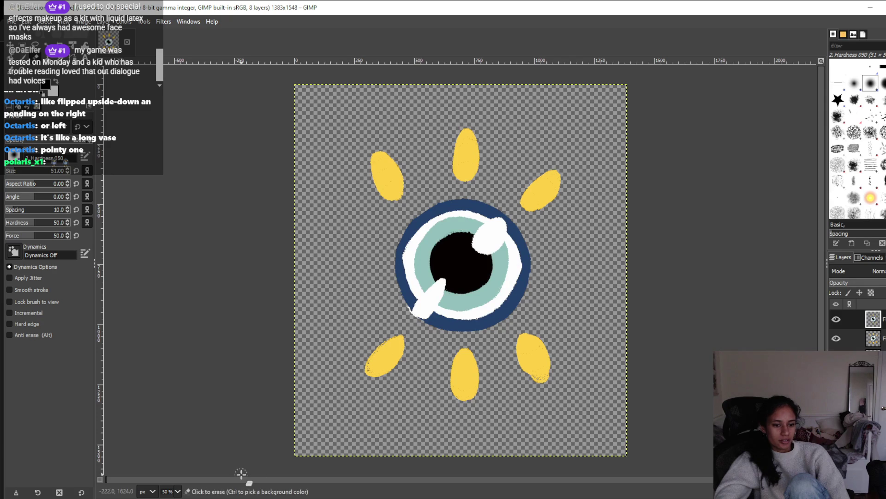
click(12, 21)
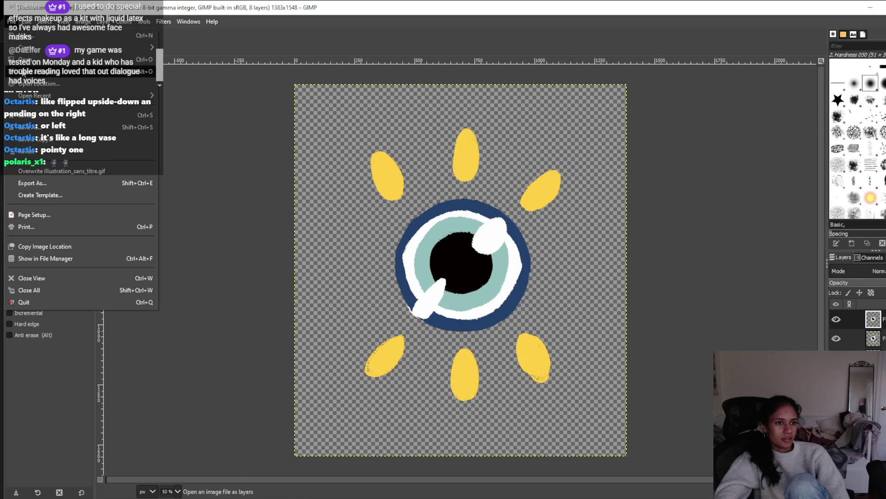
click(64, 22)
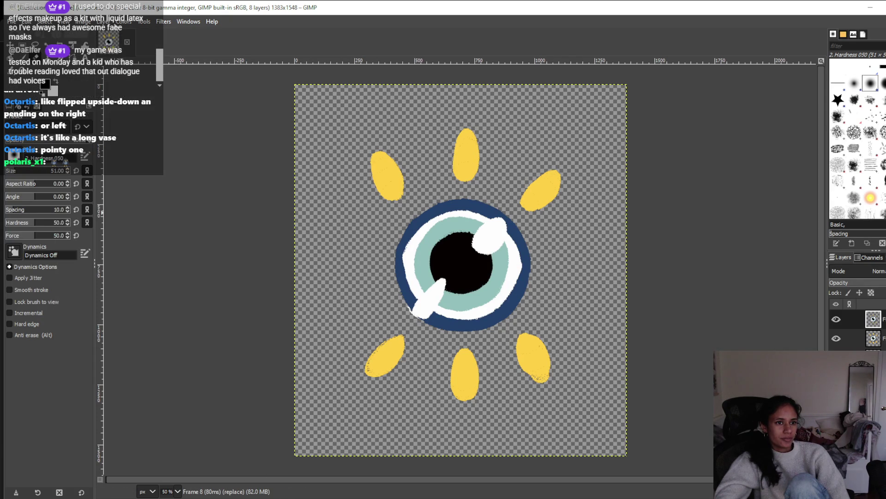
mouse_move(137, 23)
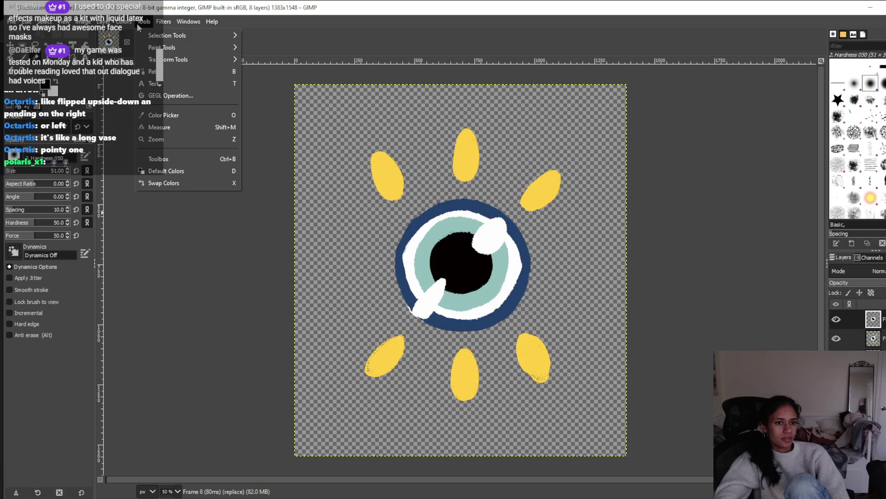
mouse_move(45, 22)
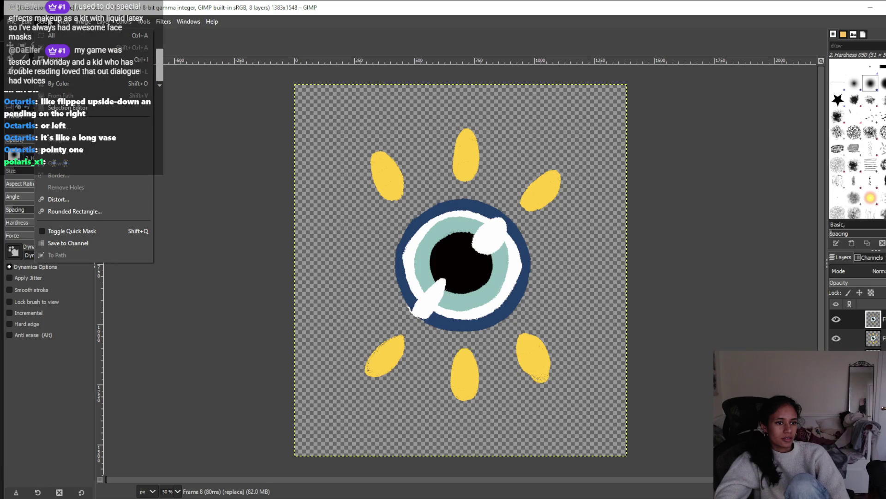
mouse_move(213, 23)
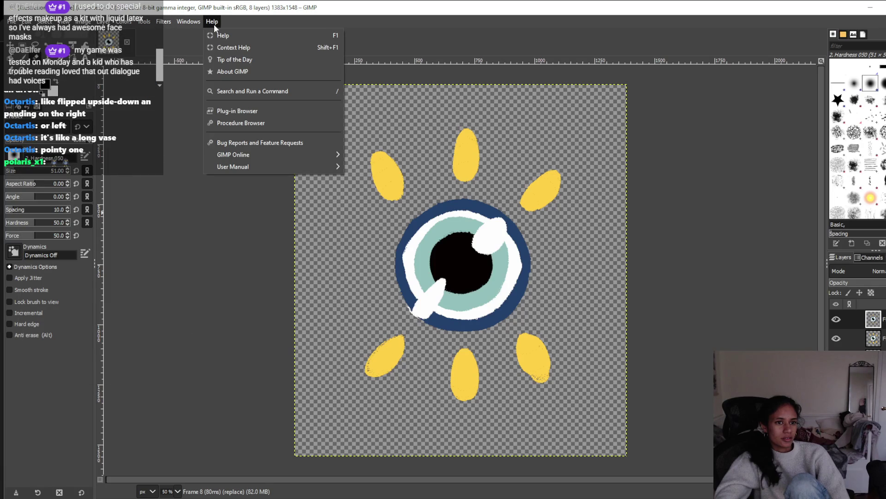
Close the Help menu and go back to Chrome with a new blank tab.
key(Escape)
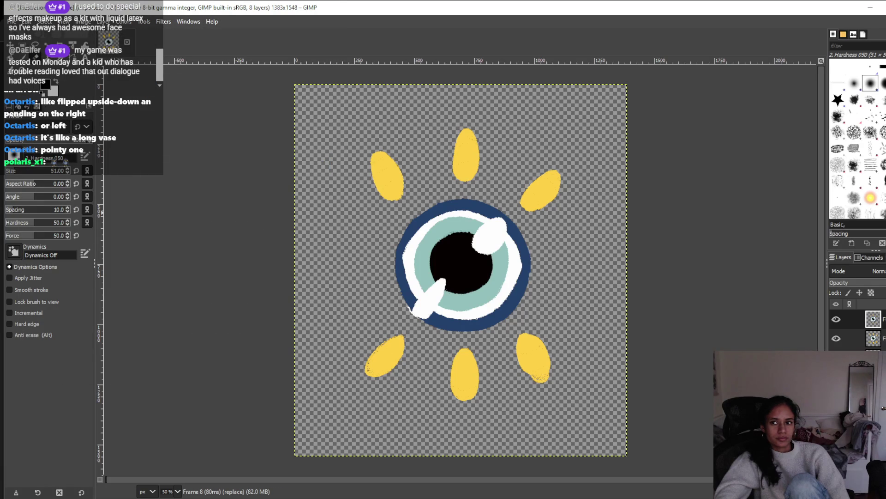
key(alt+Tab)
click(484, 13)
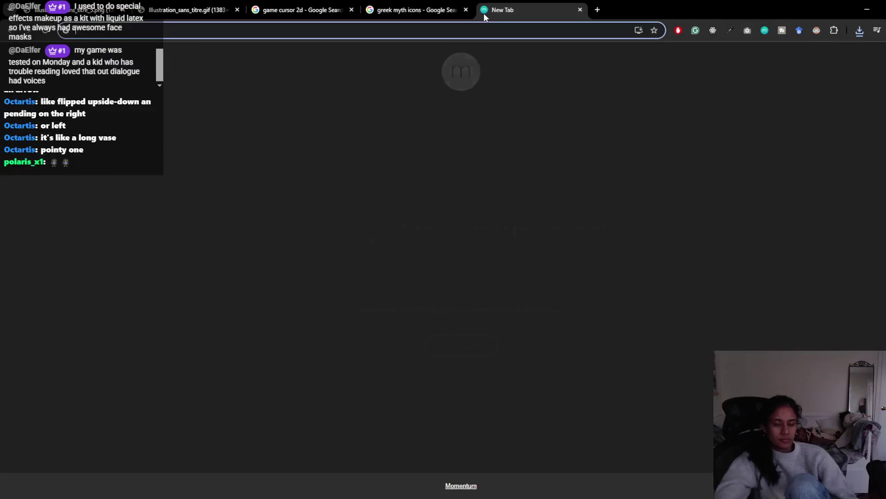
Search Google for 'gif to png frames' to find GIF frame-splitting tools.
text(gif)
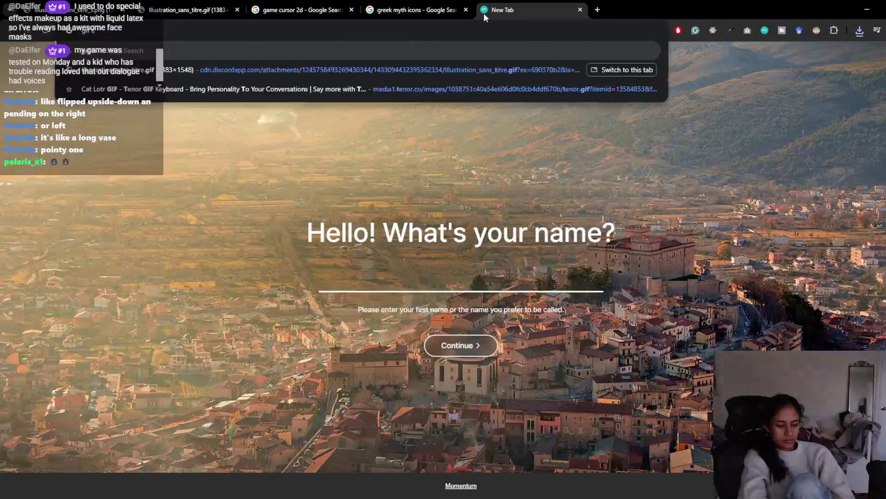
text( to png fr)
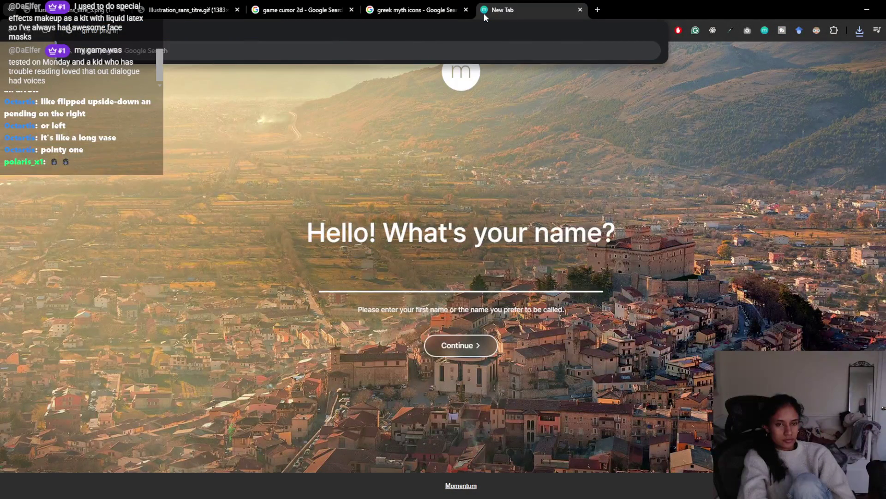
text(ames)
key(Return)
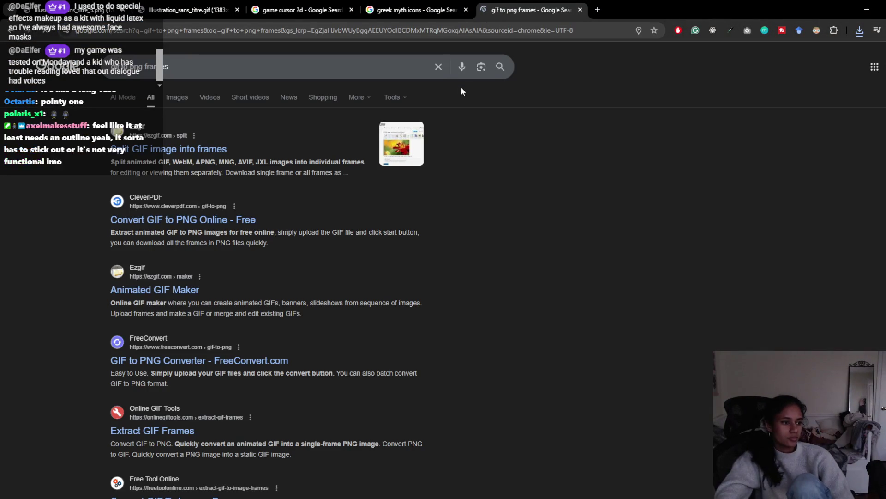
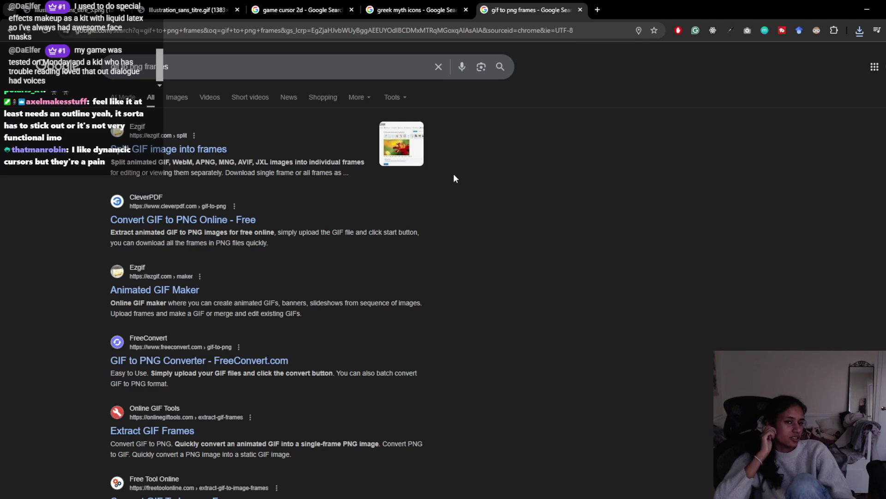
Glance at the icon and eye GIF tabs, then open Ezgif's 'Split GIF image into frames' result.
click(407, 9)
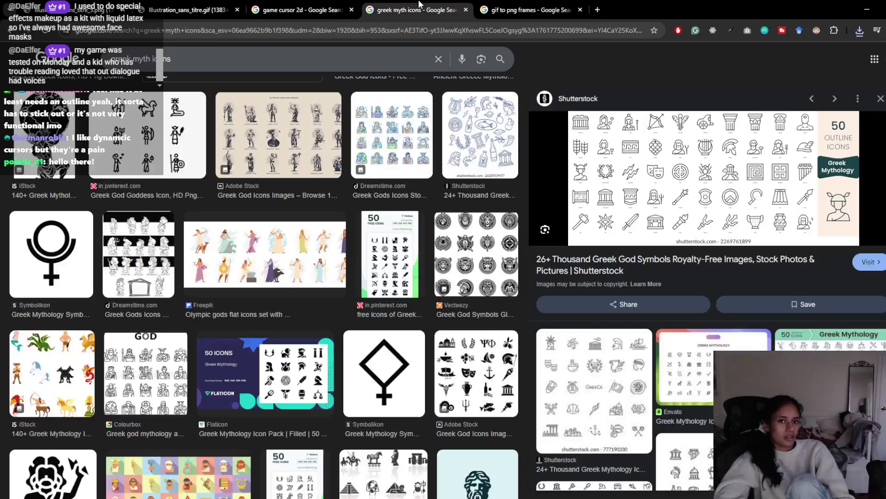
click(199, 5)
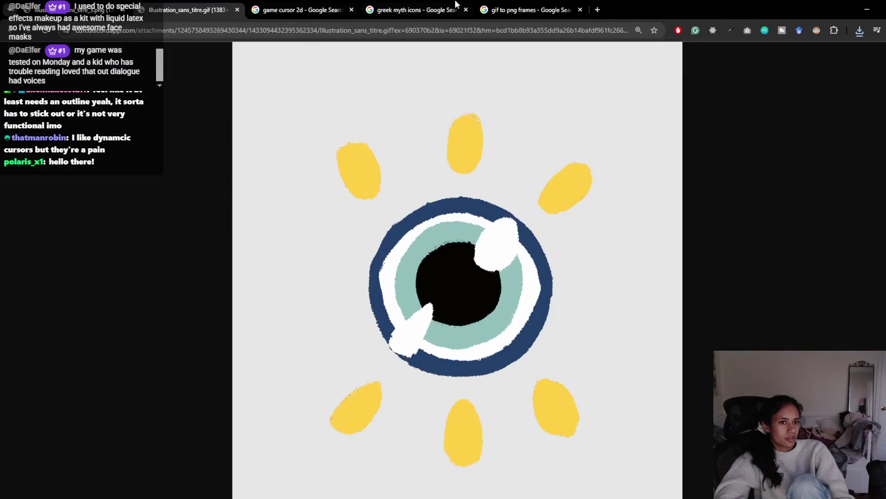
click(505, 9)
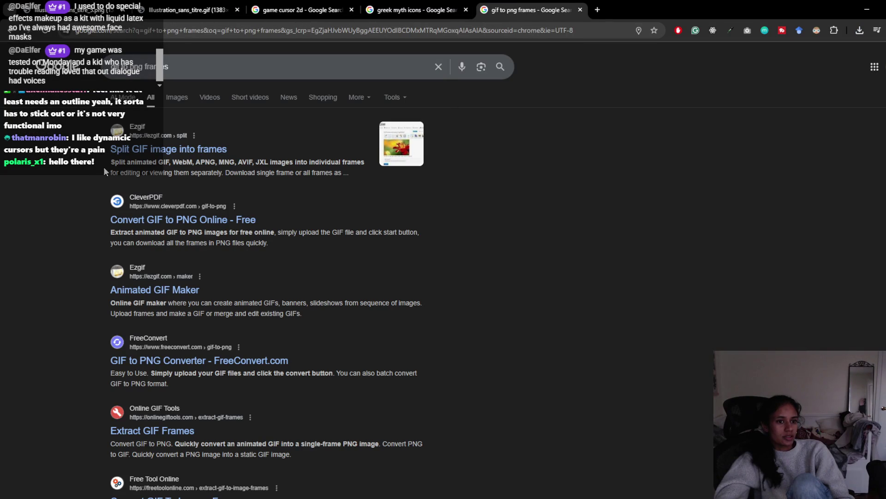
click(178, 149)
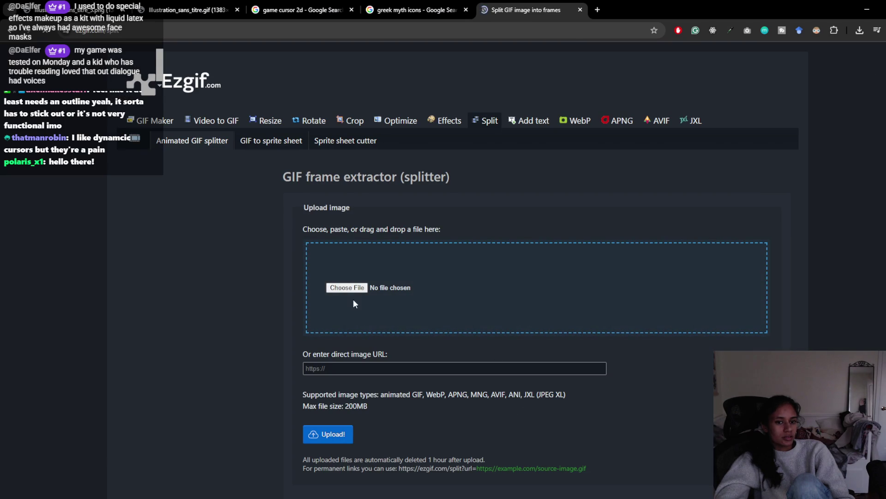
Upload Illustration_sans_titre.gif to Ezgif's GIF frame splitter.
click(352, 287)
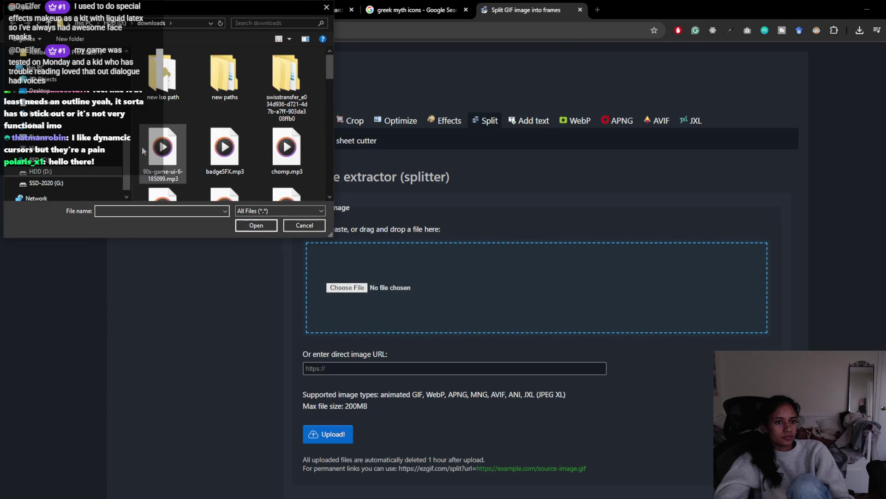
scroll(123, 152, up, 5)
click(41, 59)
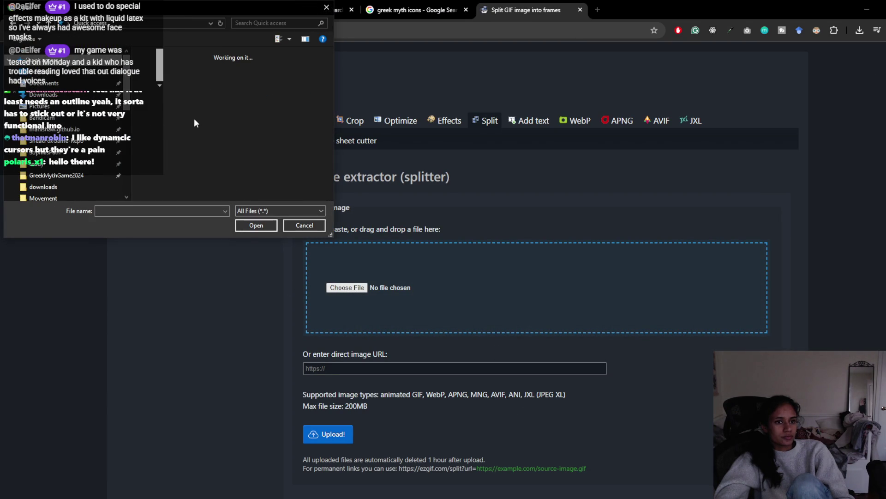
scroll(198, 125, down, 10)
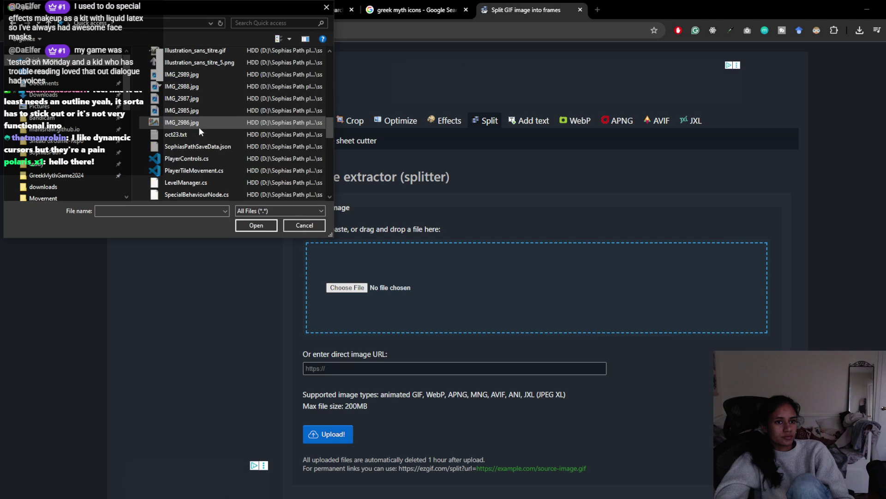
double_click(194, 50)
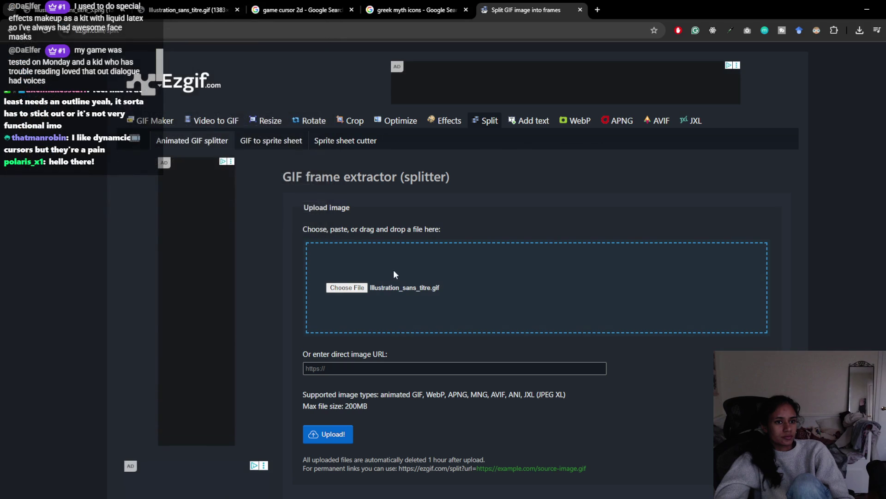
scroll(396, 321, down, 3)
click(328, 290)
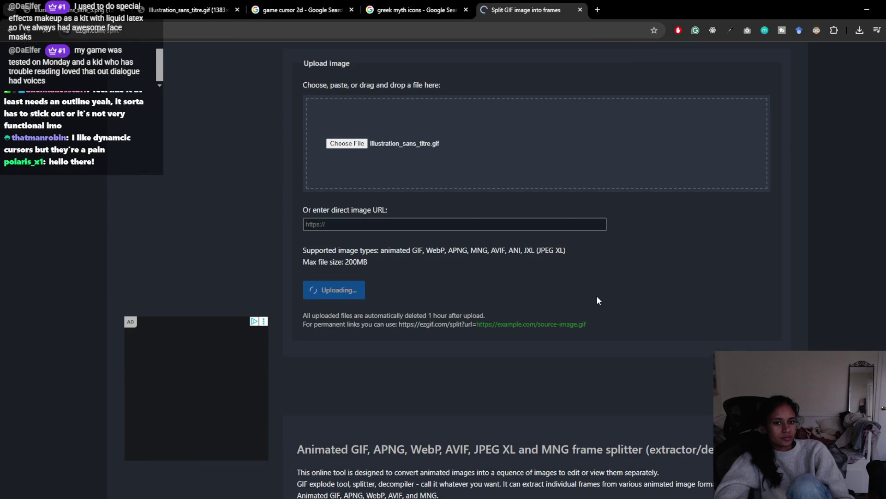
Split the eye GIF into frames, download them as ezgif-split.zip and extract it.
scroll(587, 285, down, 10)
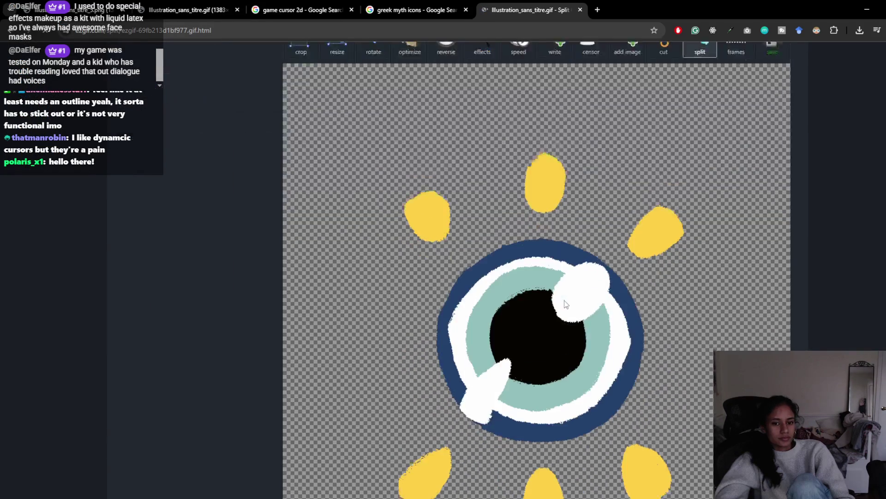
click(304, 361)
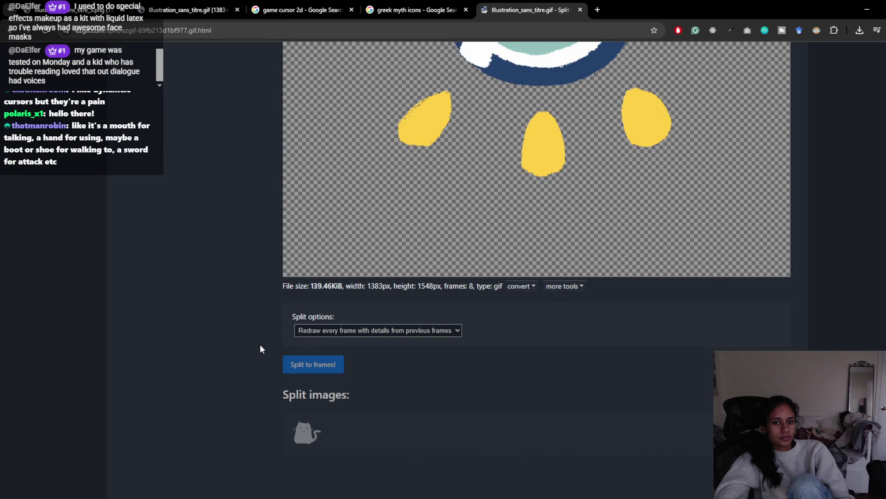
scroll(260, 343, down, 10)
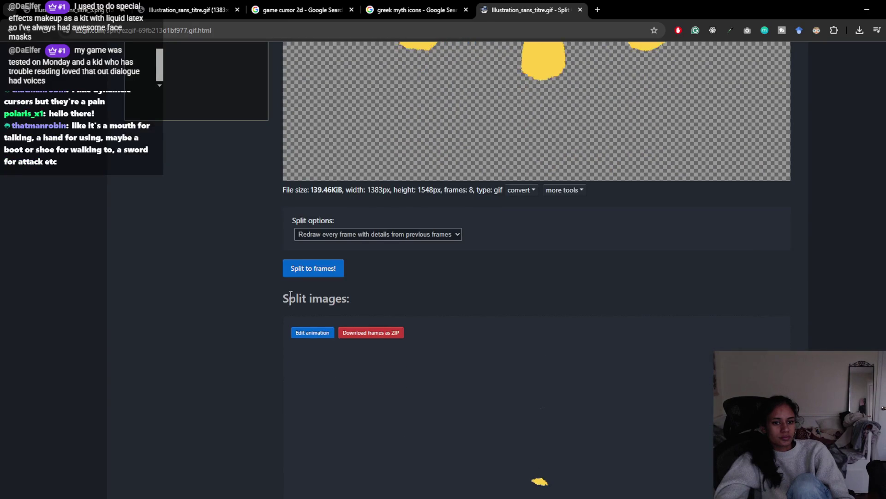
scroll(325, 268, up, 3)
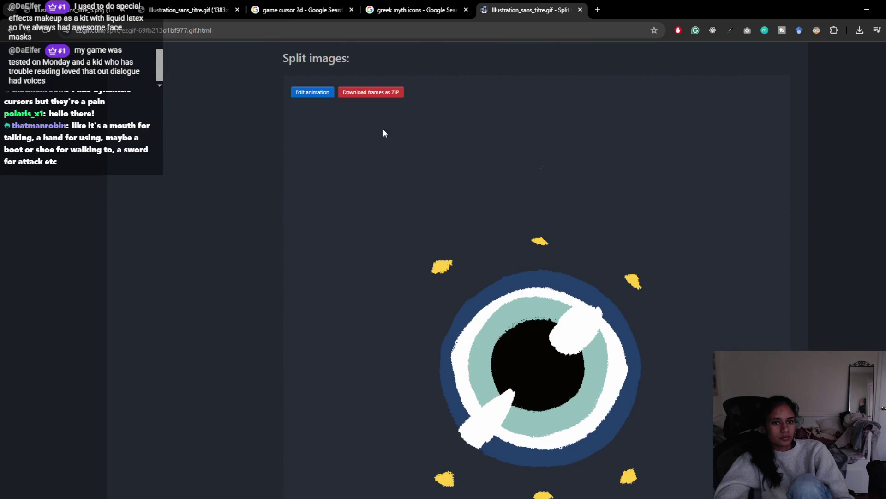
click(387, 92)
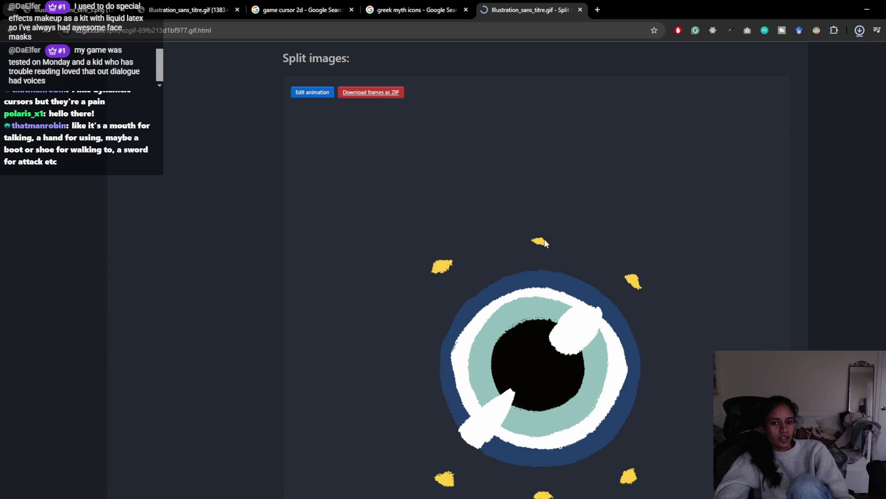
scroll(544, 245, down, 5)
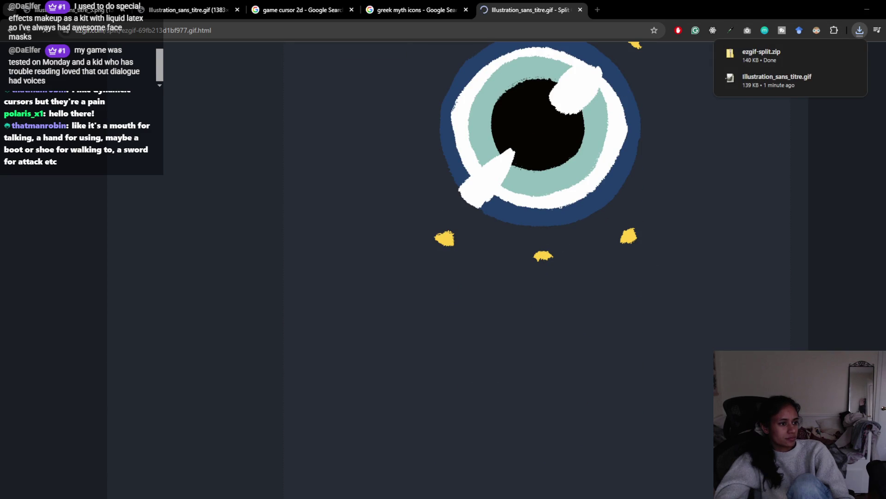
click(544, 345)
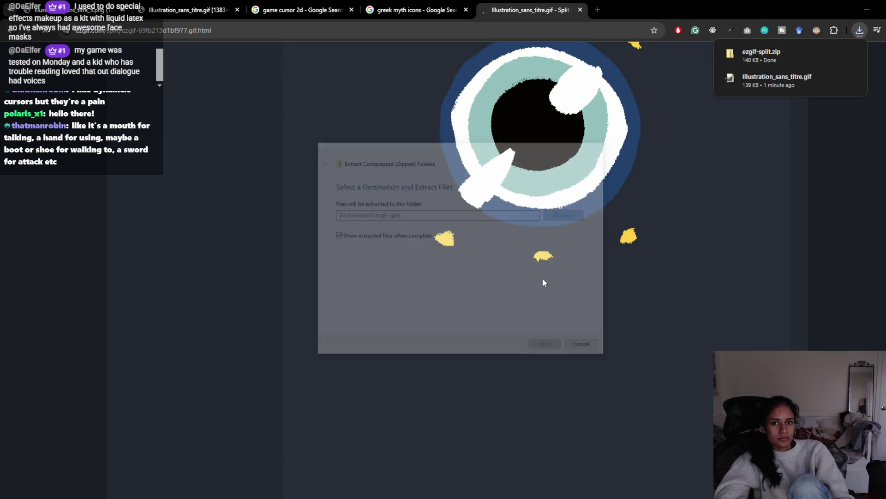
click(876, 6)
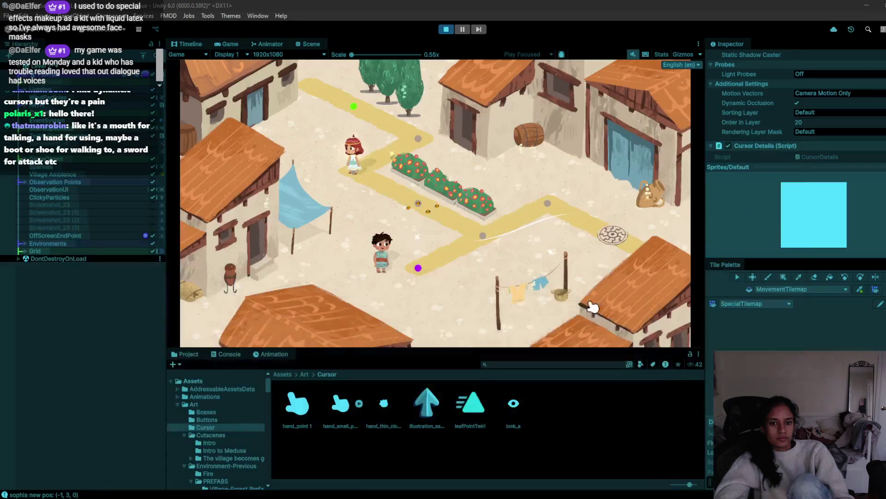
Stop the game and create a folder named 'eye' in Assets/Art/Cursor.
click(446, 29)
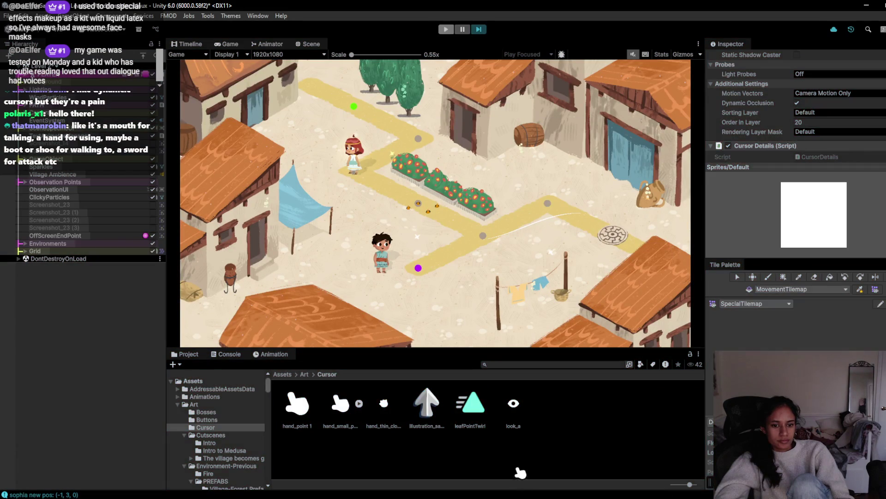
right_click(501, 451)
mouse_move(586, 191)
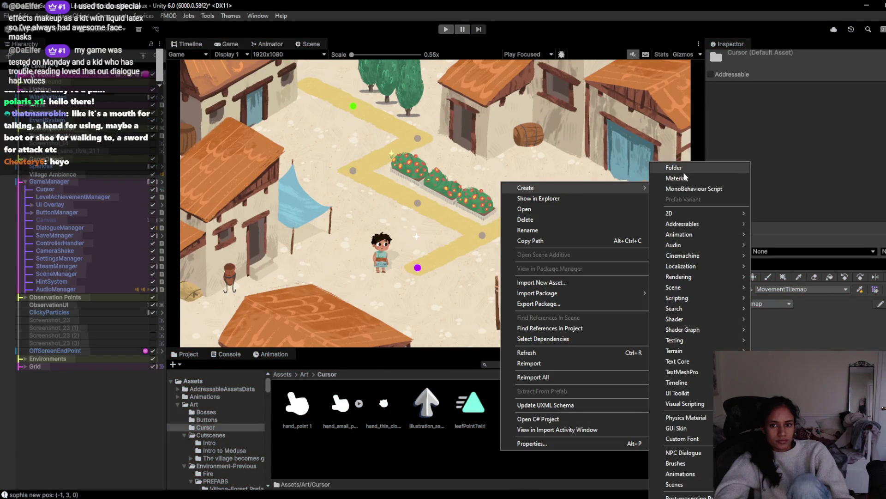
click(683, 172)
text(eye)
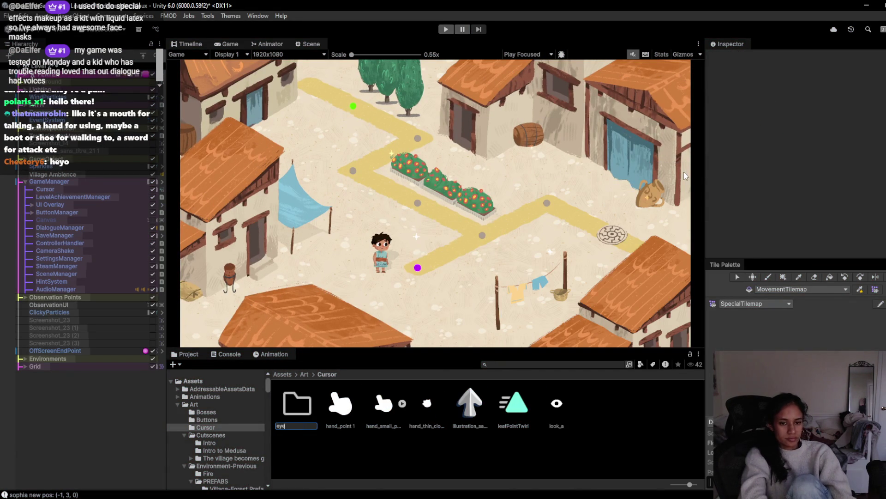
key(Return)
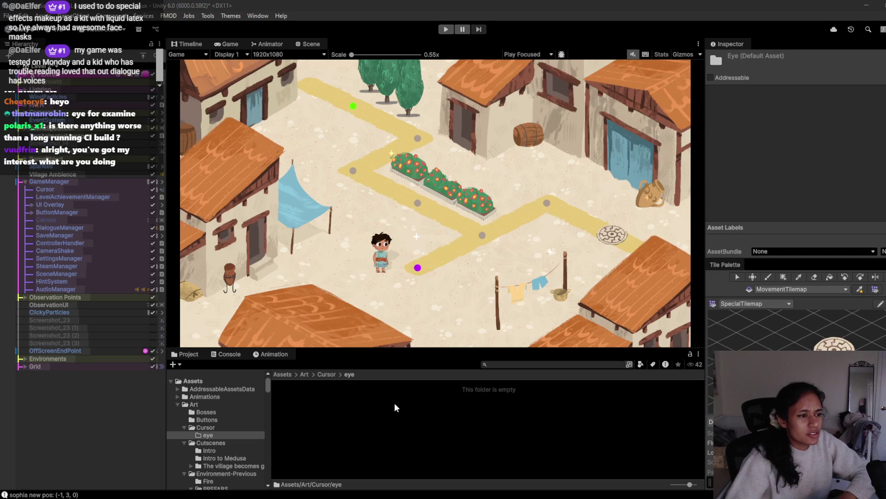
click(445, 29)
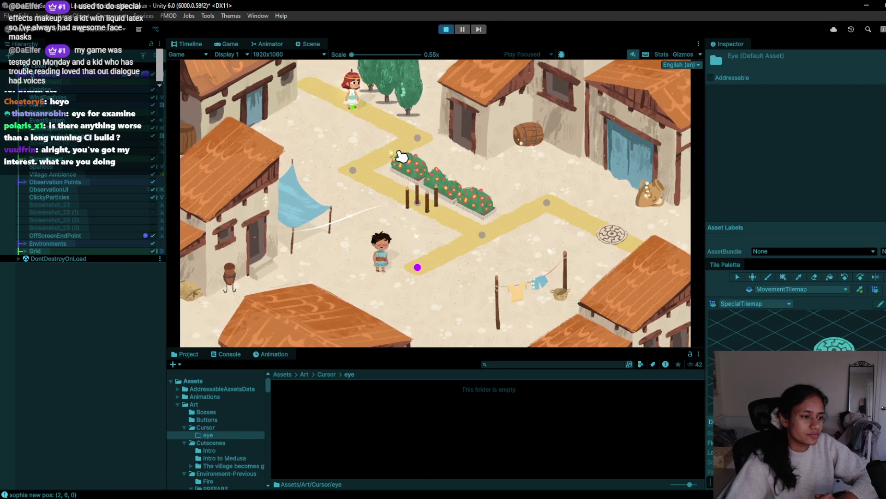
click(425, 144)
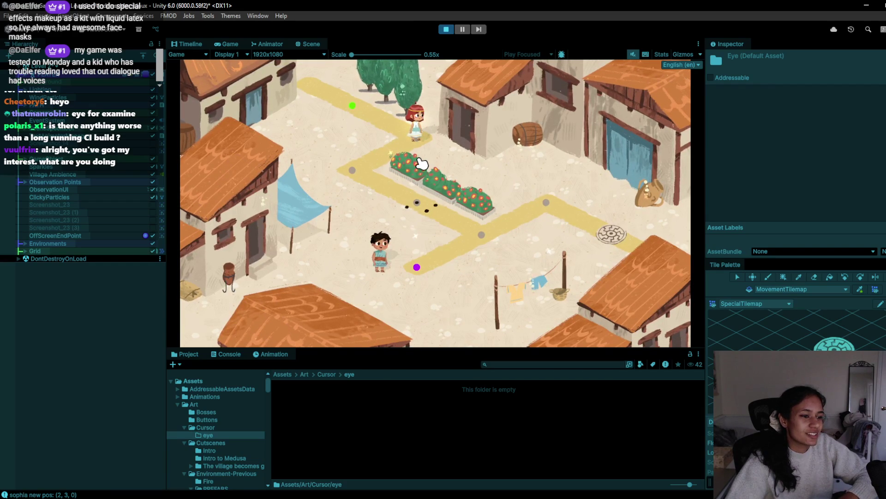
click(381, 169)
click(417, 147)
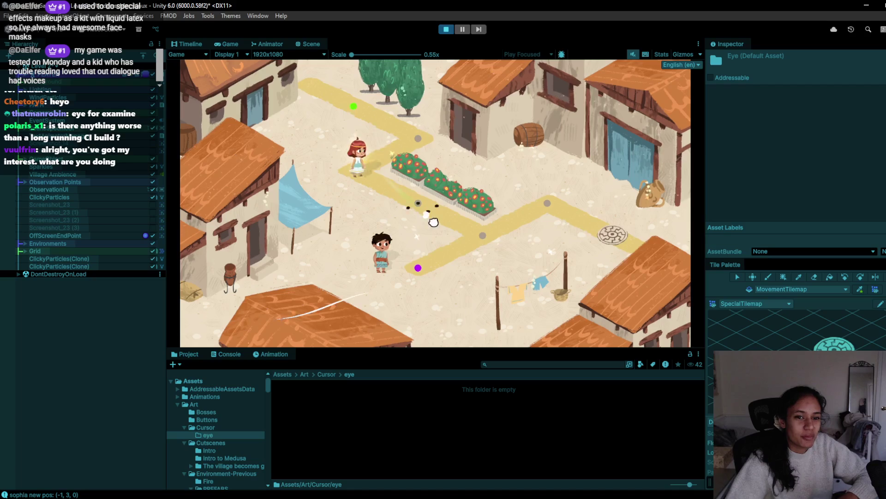
click(467, 239)
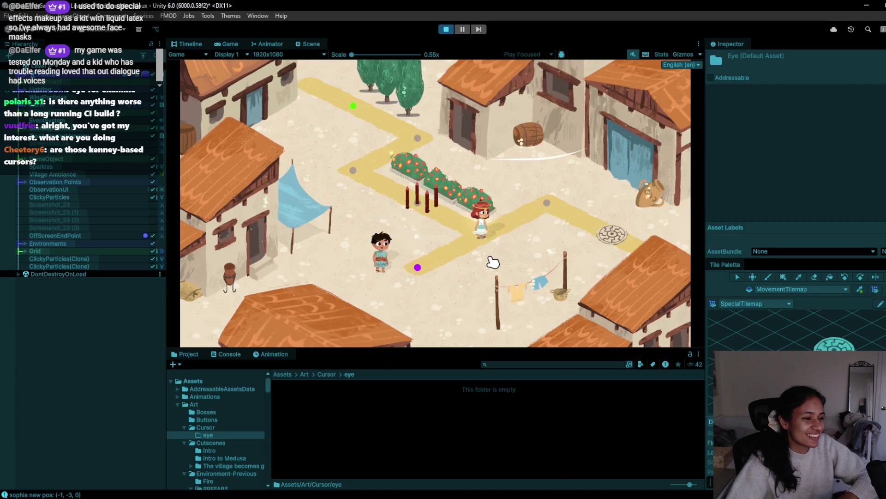
click(546, 202)
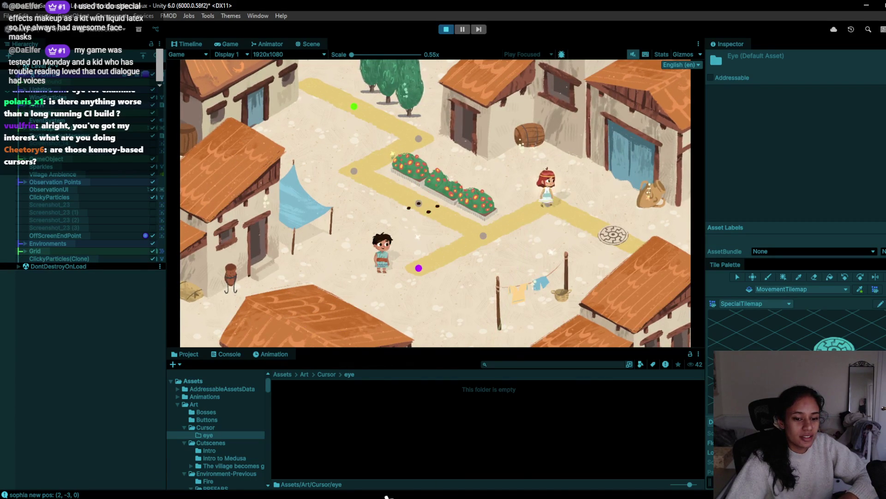
click(446, 29)
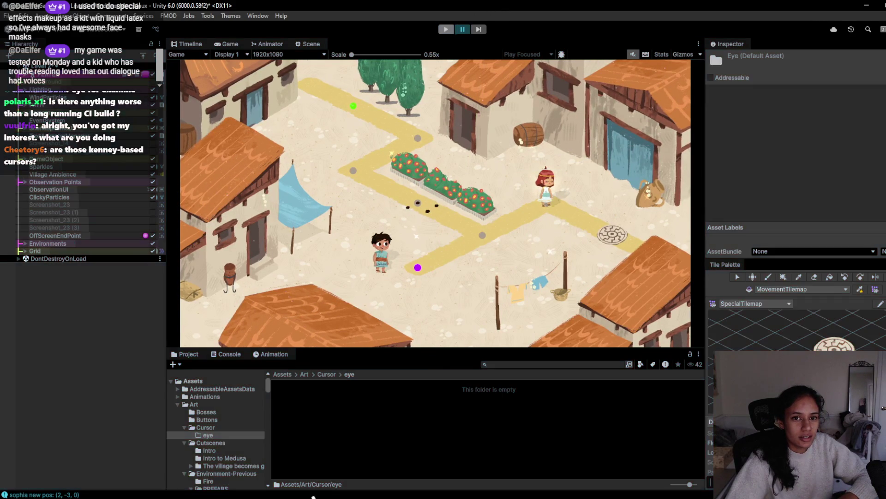
click(564, 461)
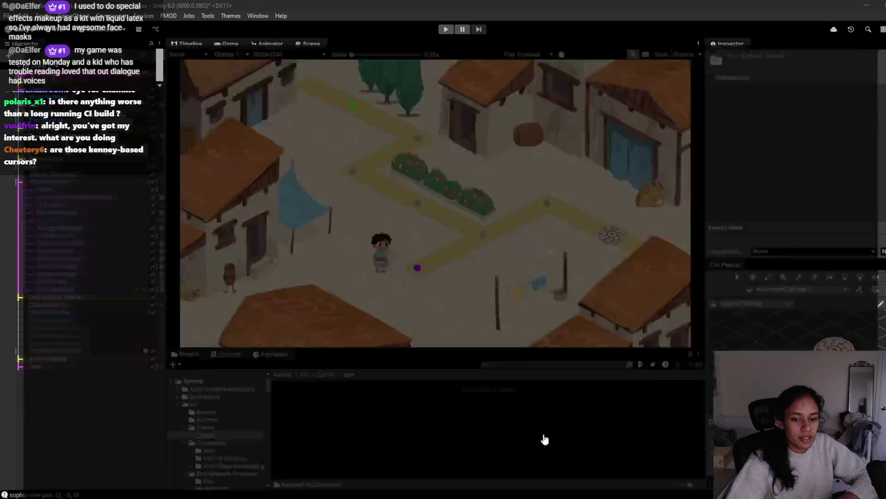
click(296, 8)
click(189, 9)
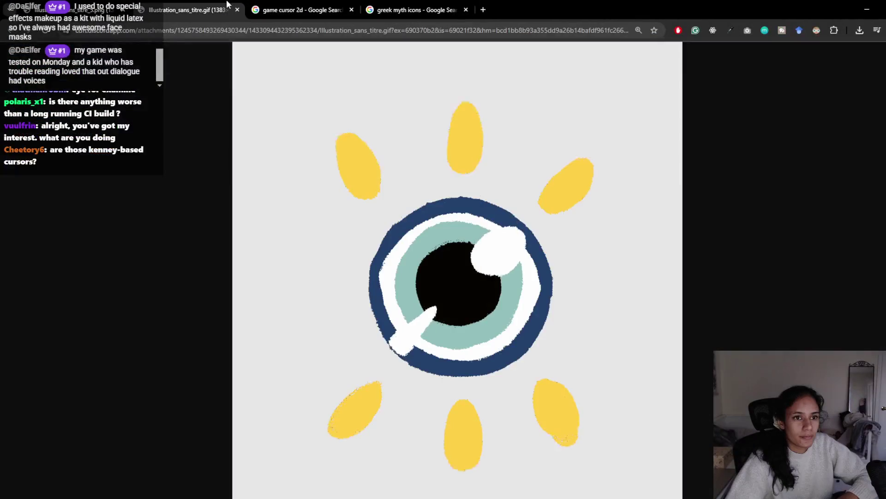
click(88, 8)
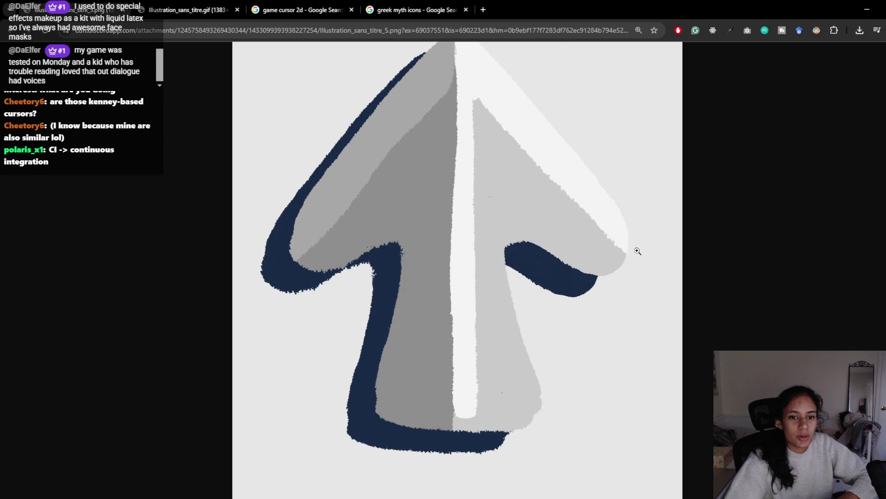
click(871, 6)
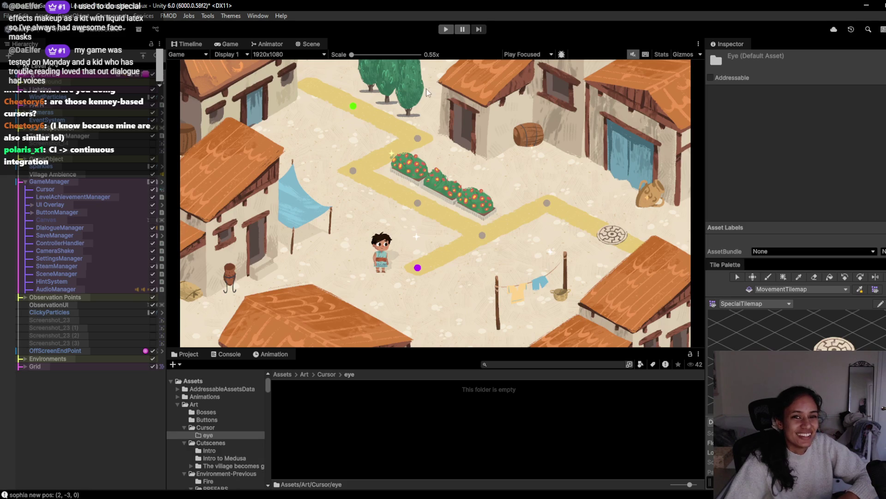
Start the game and walk Sophia back and forth along the village paths.
click(452, 29)
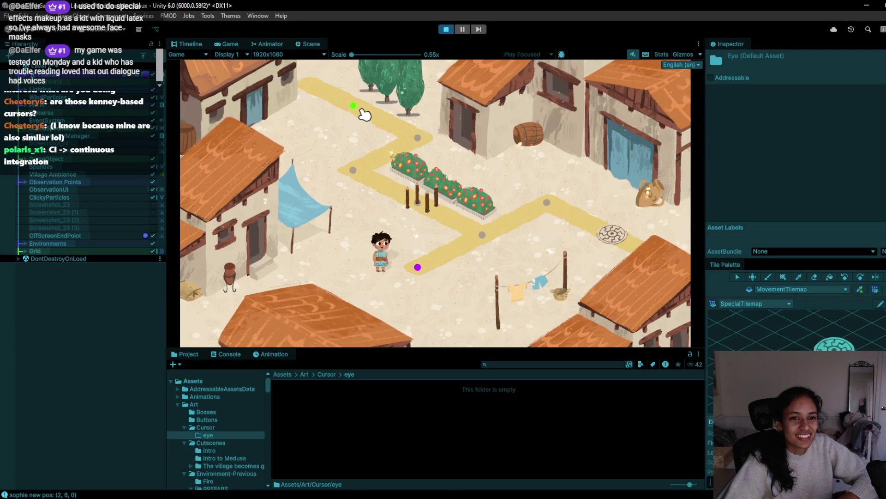
click(420, 144)
click(370, 179)
click(410, 149)
click(362, 175)
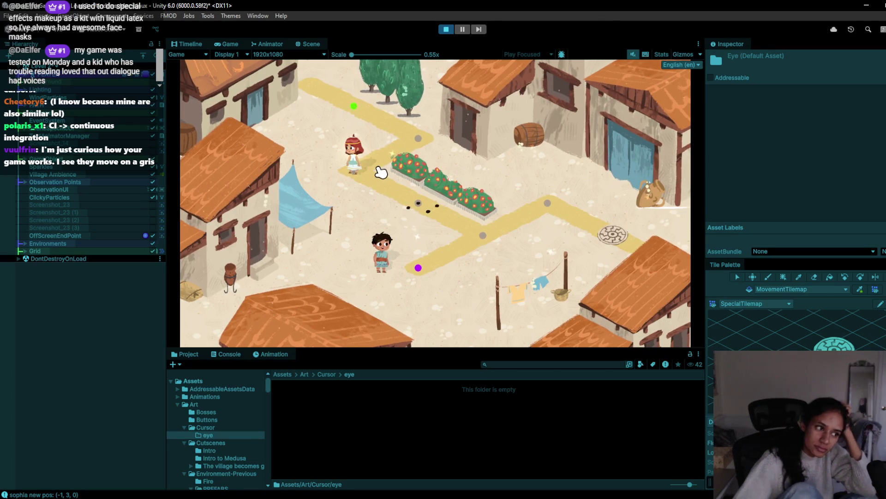
click(425, 202)
click(489, 251)
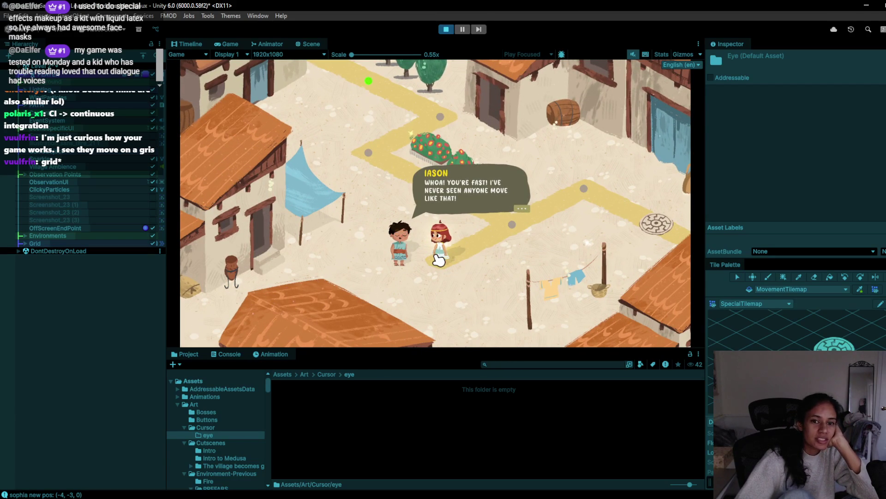
Read through Iason's dialogue to its end.
click(514, 231)
click(501, 235)
click(495, 240)
click(495, 238)
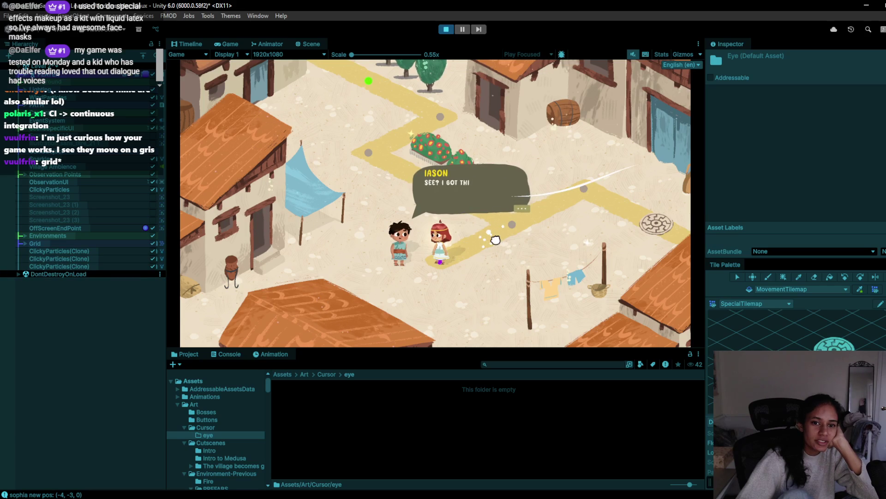
click(495, 239)
click(495, 240)
click(495, 240)
click(496, 240)
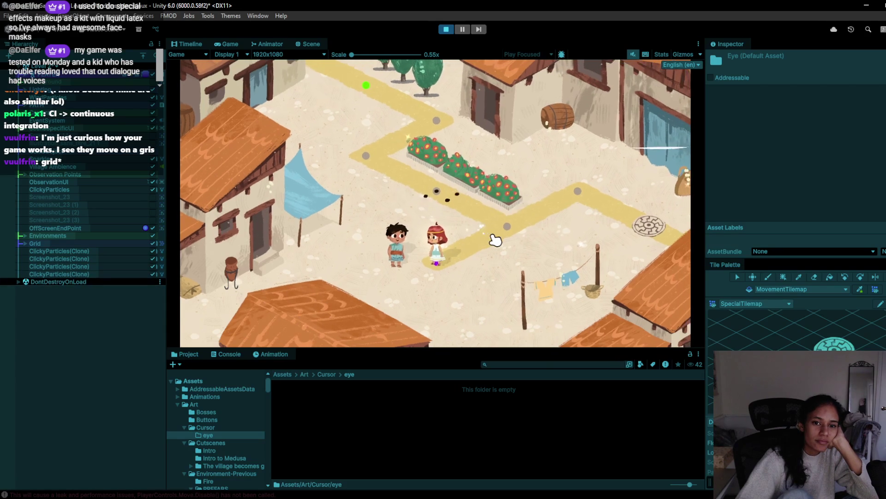
Walk Sophia to the pot, inspect it at the eye tile, then stop the game.
click(543, 214)
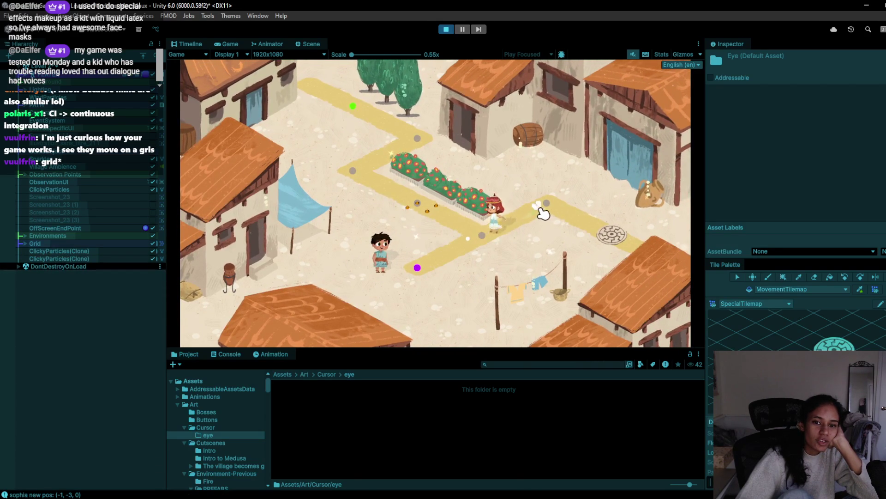
click(611, 237)
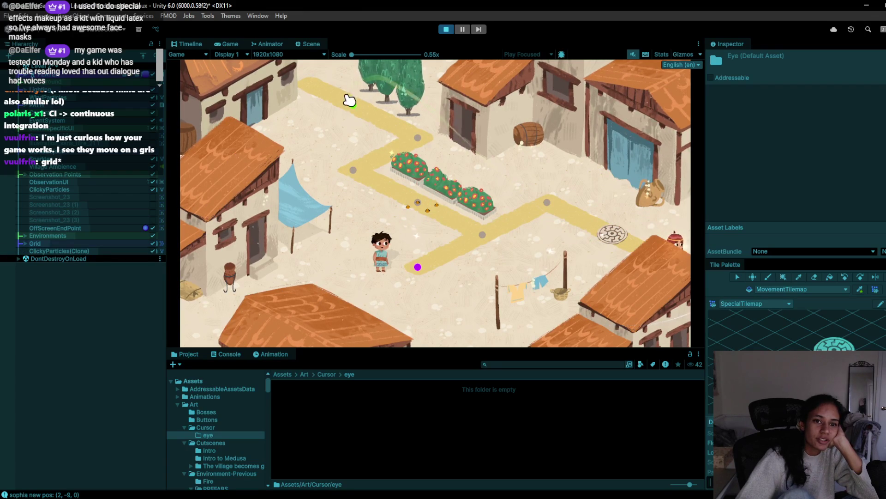
click(619, 219)
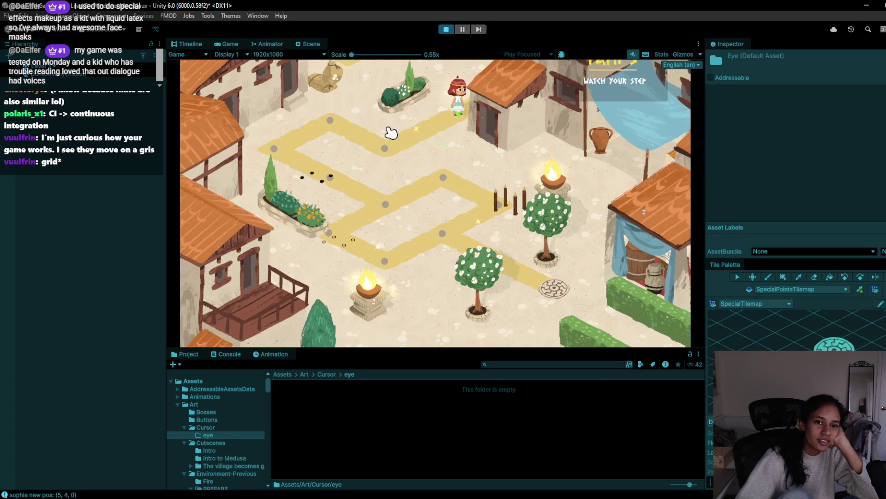
click(383, 137)
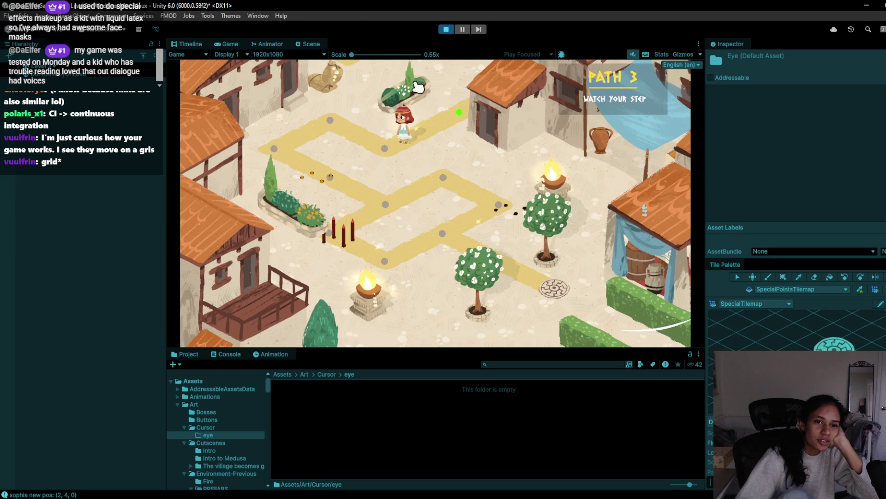
click(446, 30)
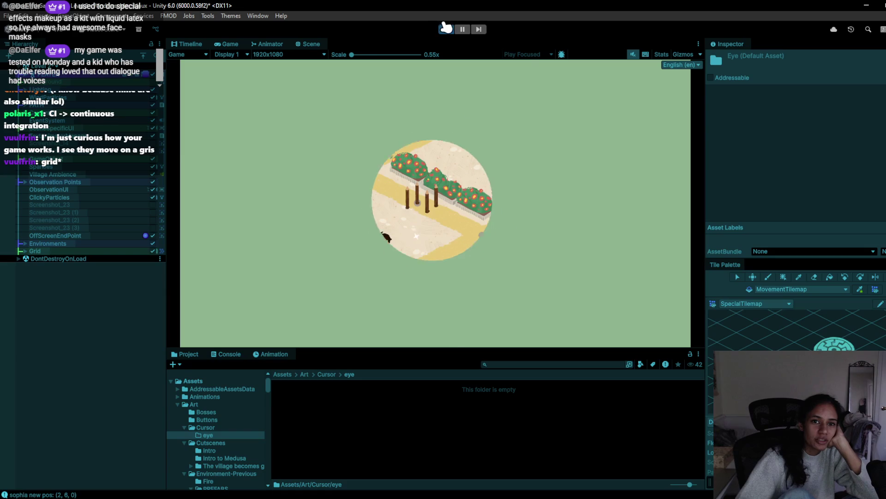
click(446, 29)
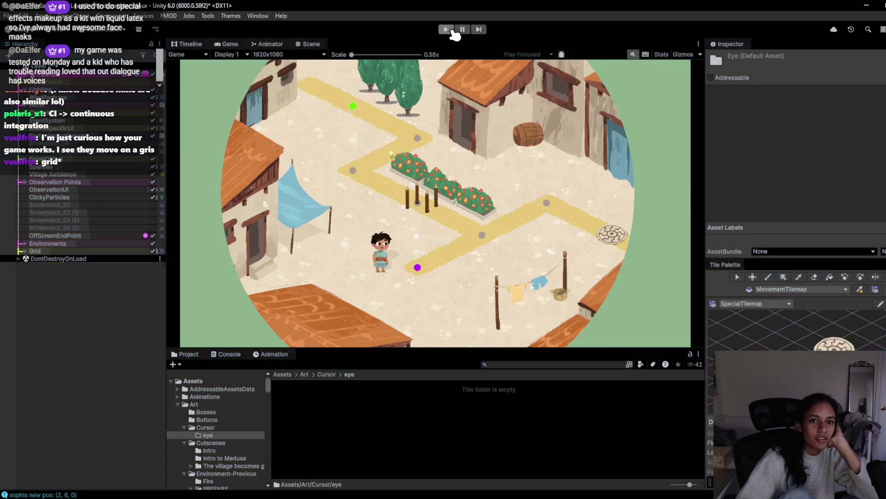
Save Level 2 and switch to another level so the eight eye frames import.
click(54, 67)
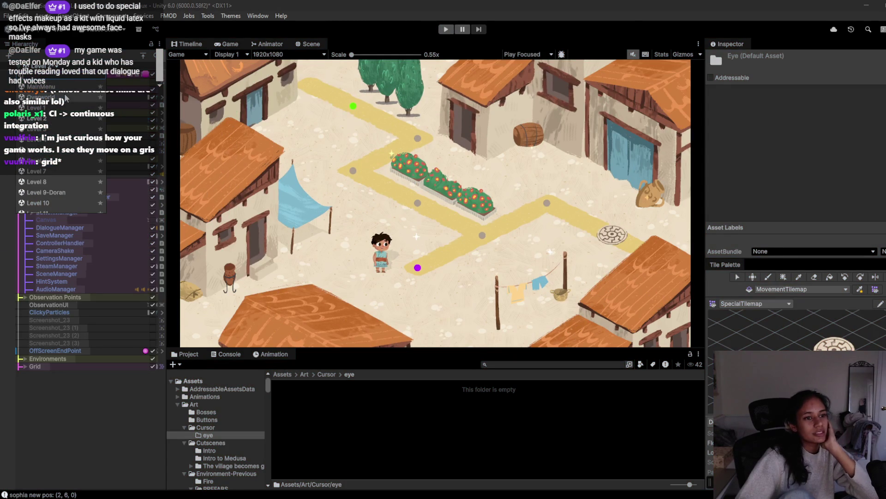
click(63, 127)
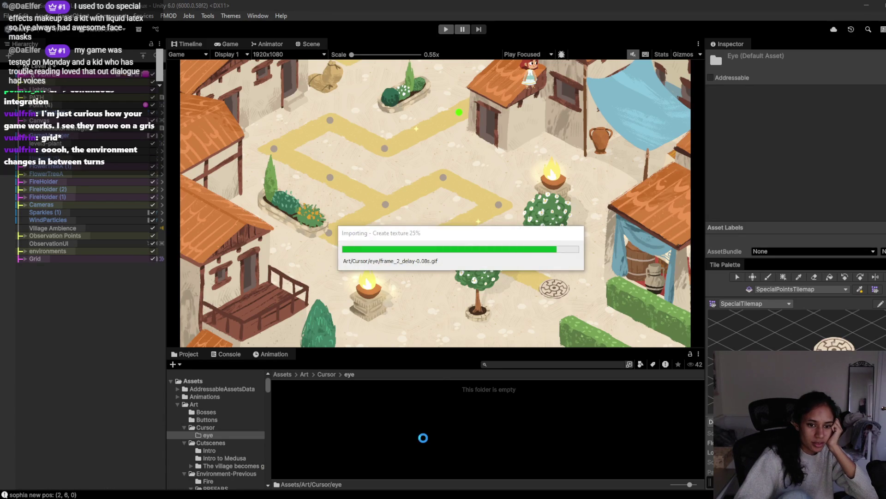
click(323, 446)
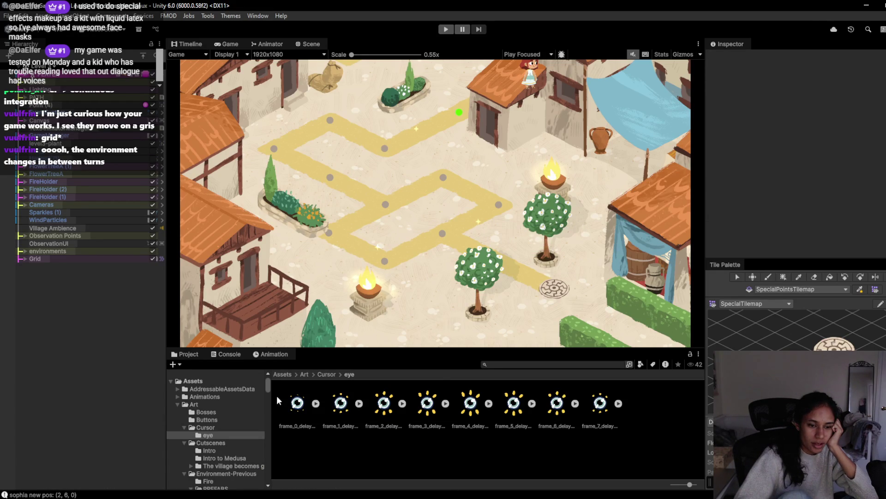
Drag eye frames 0–7 into the Scene and save the clip as animatedEyeCursorAnim.
click(303, 43)
click(74, 150)
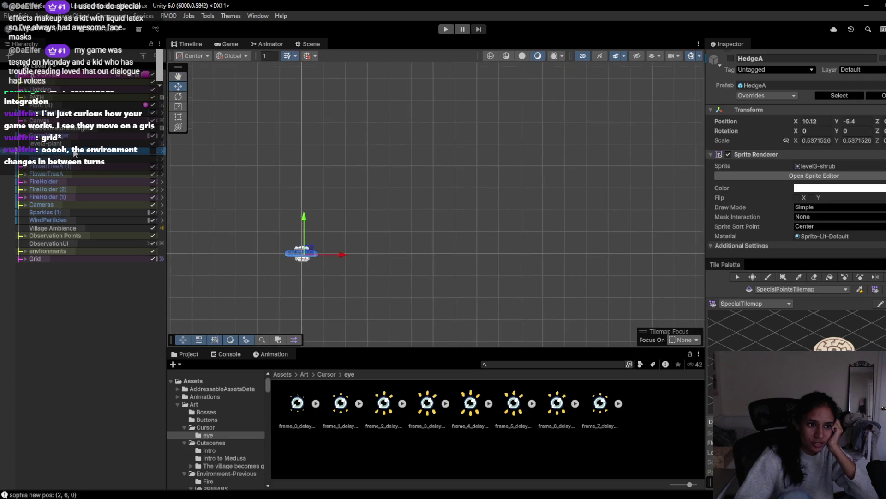
scroll(438, 270, down, 5)
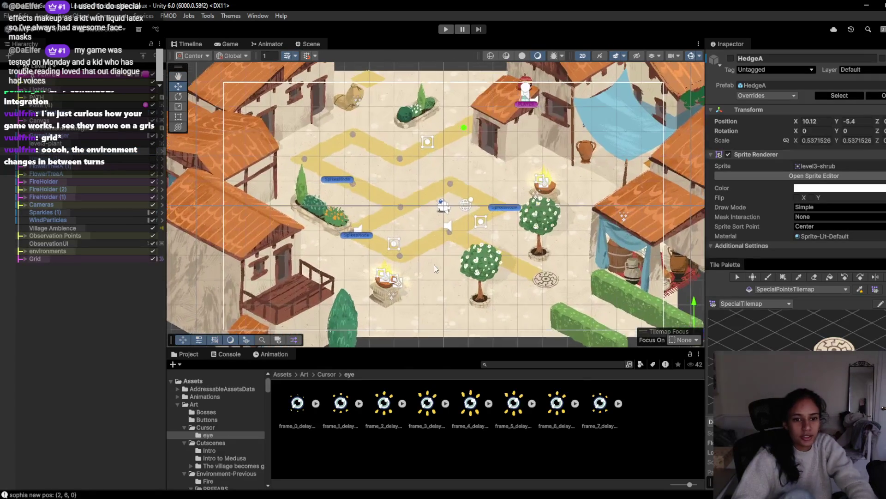
click(301, 408)
shift+click(600, 413)
mouse_move(606, 412)
mouse_down()
mouse_move(462, 277)
mouse_move(448, 283)
mouse_up()
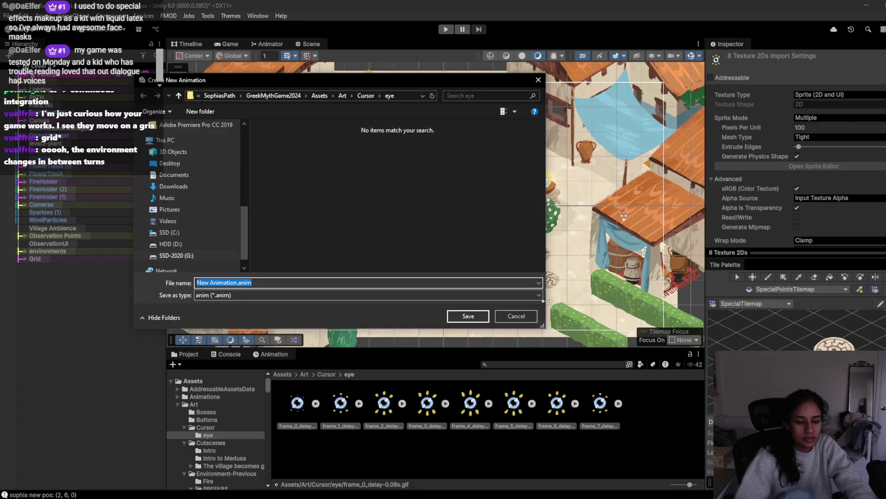
text(anmated)
key(BackSpace)
key(BackSpace)
key(BackSpace)
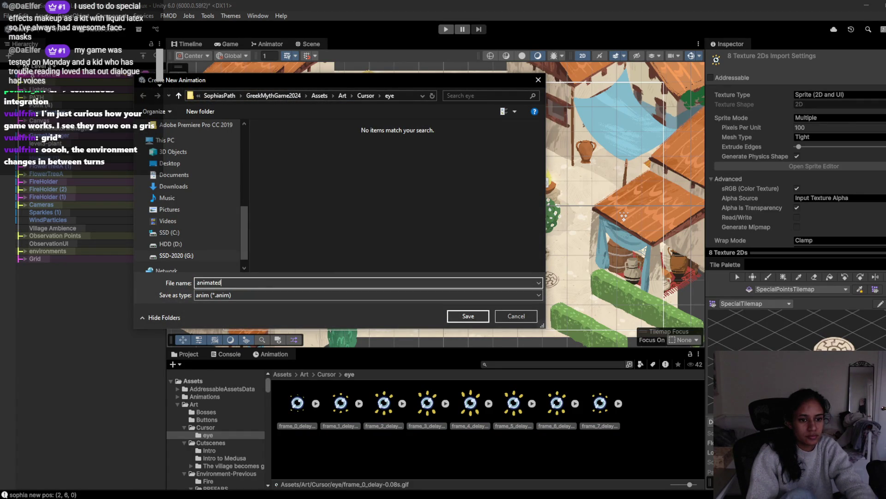
text(EyeCursorAnim)
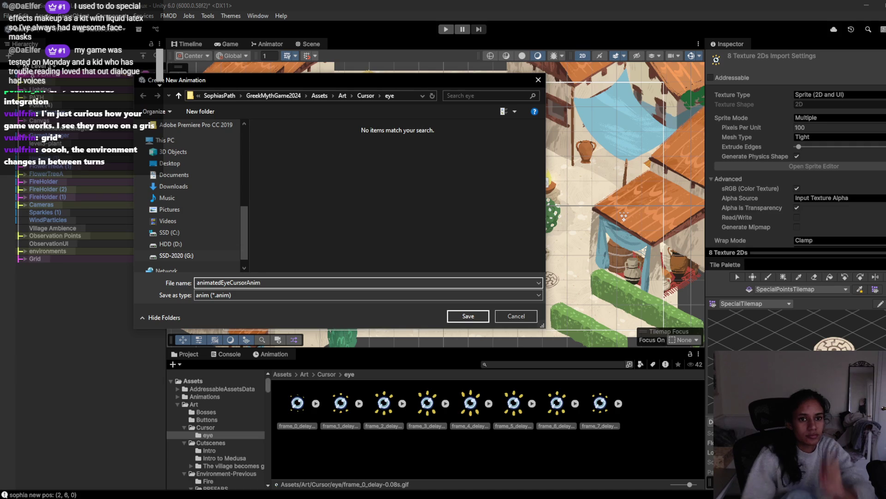
click(472, 318)
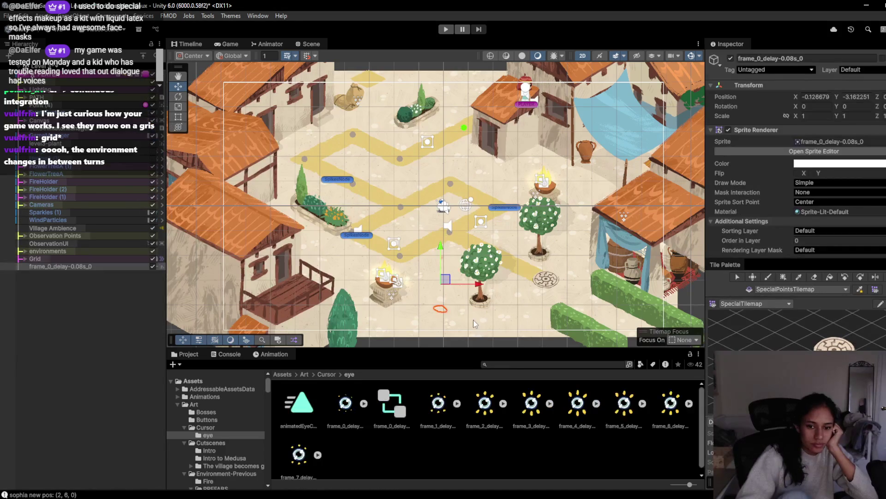
Set the eye sprite's Order in Layer to 8 and move it below the village to -0.55, -5.75.
drag(393, 295, 384, 262)
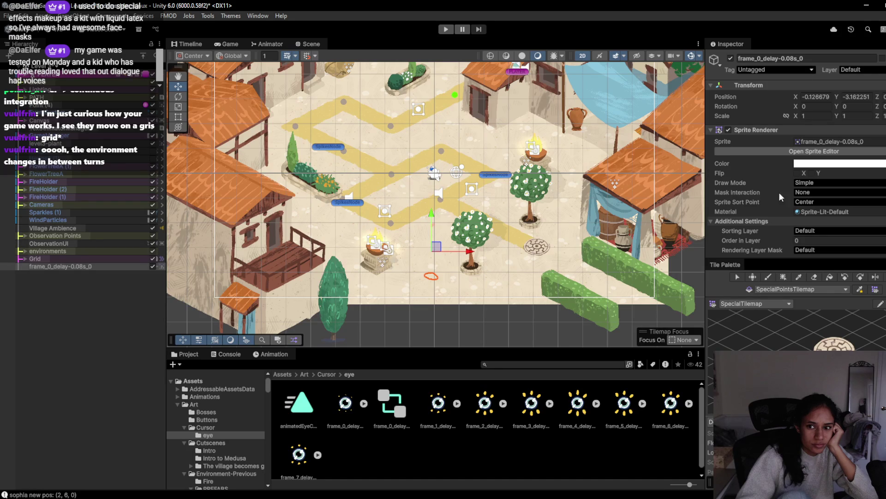
click(783, 240)
scroll(448, 271, up, 5)
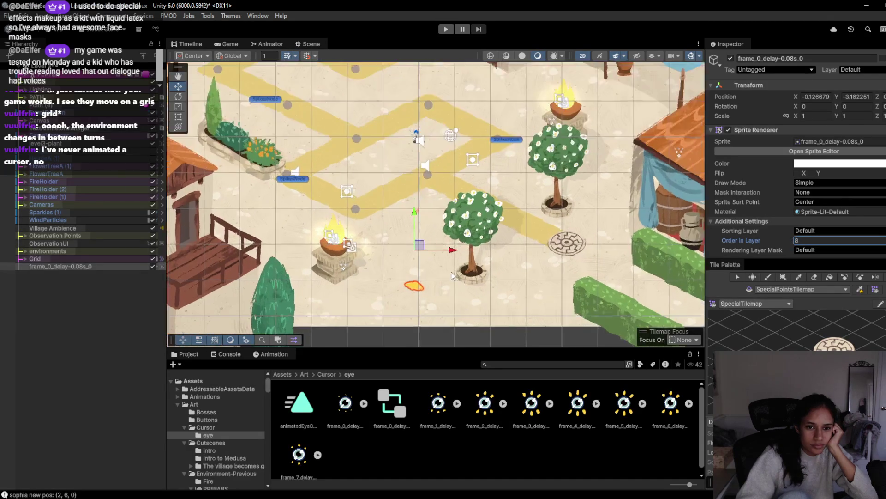
scroll(447, 269, down, 5)
drag(412, 249, 413, 337)
key(f)
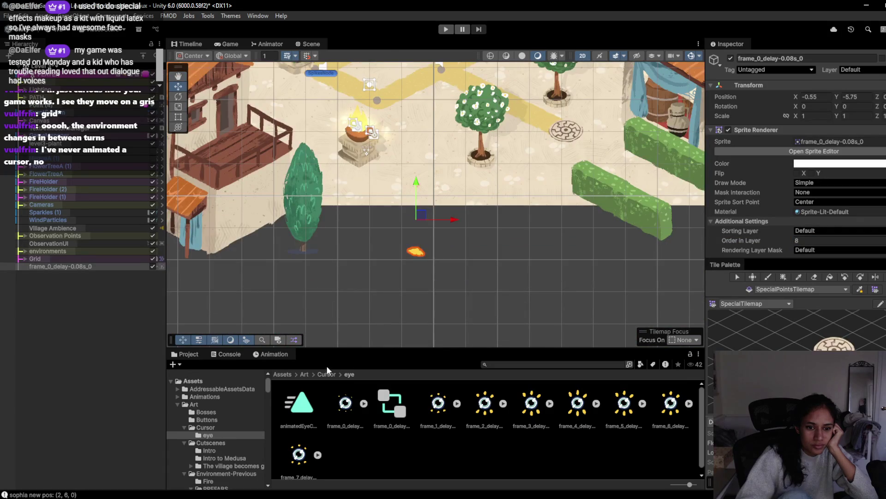
click(268, 353)
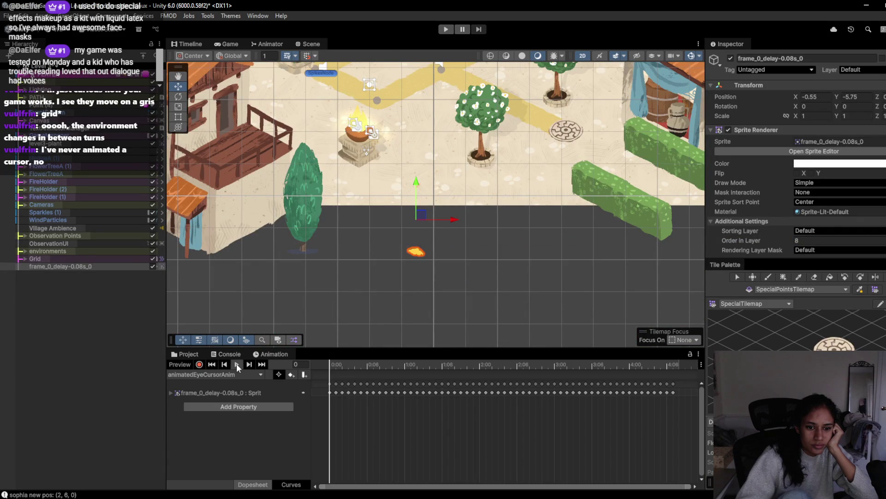
Play, pause, stop and replay the eye animation preview.
click(236, 364)
click(237, 364)
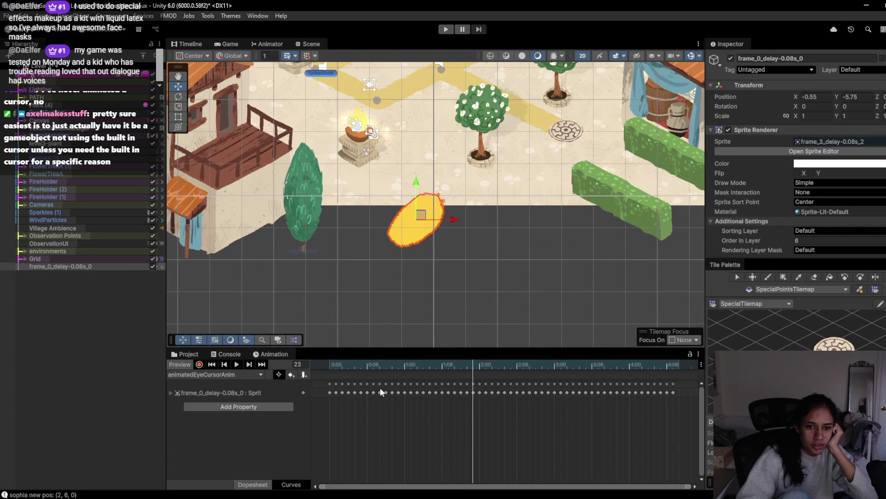
click(236, 364)
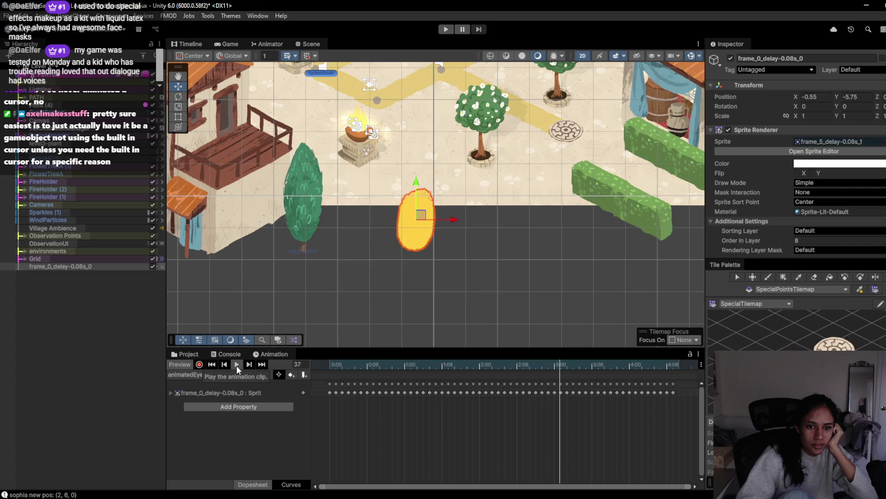
click(237, 365)
scroll(348, 279, down, 3)
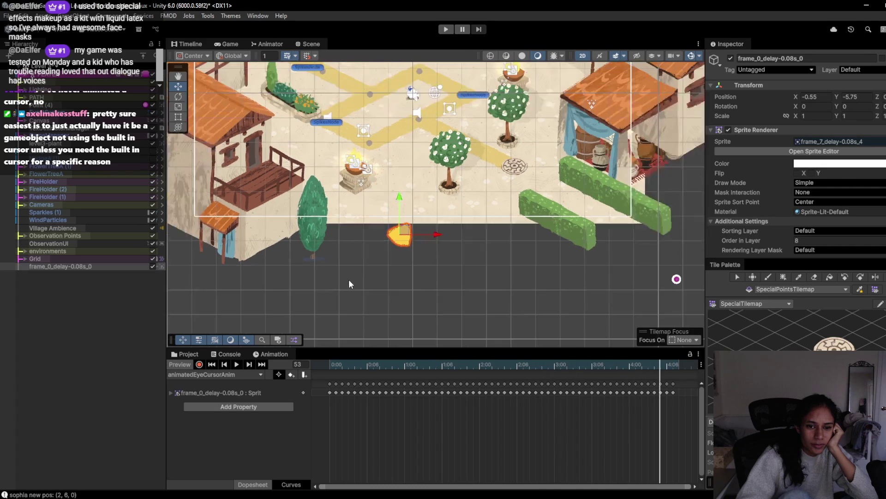
click(236, 364)
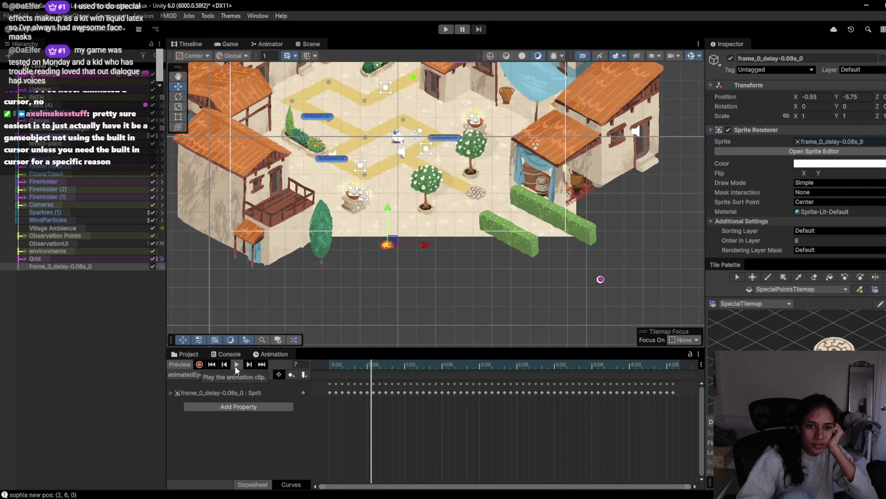
scroll(419, 308, down, 3)
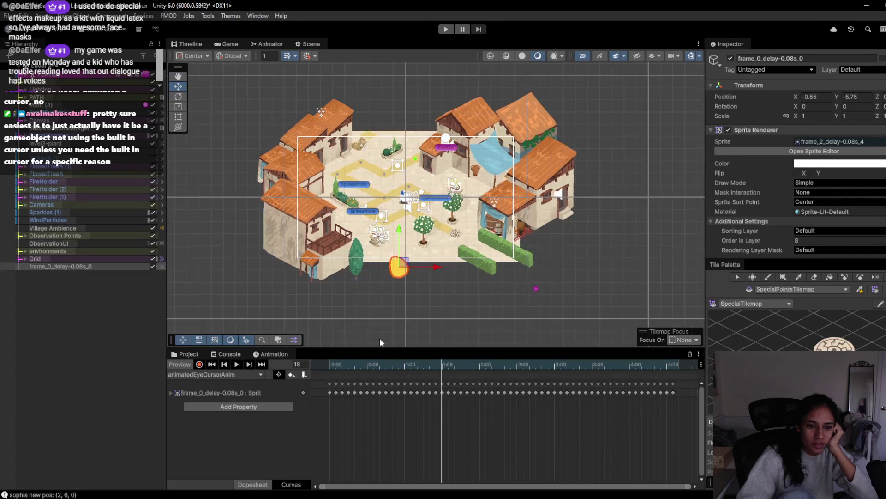
scroll(556, 392, down, 2)
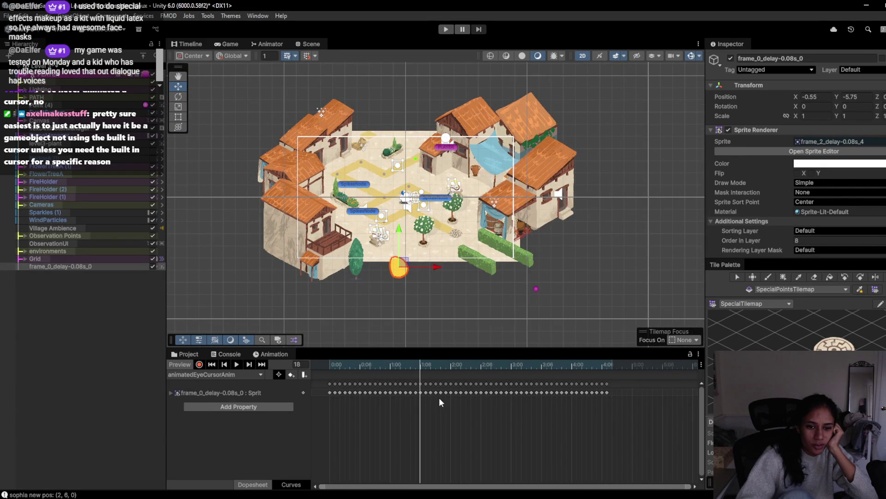
Return the animatedEyeCursorAnim timeline to frame 0 and play it with Space.
click(216, 355)
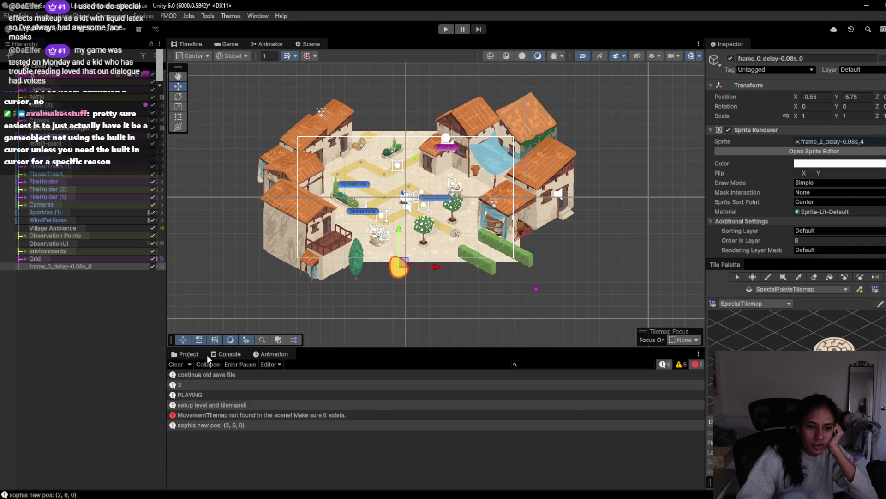
click(192, 352)
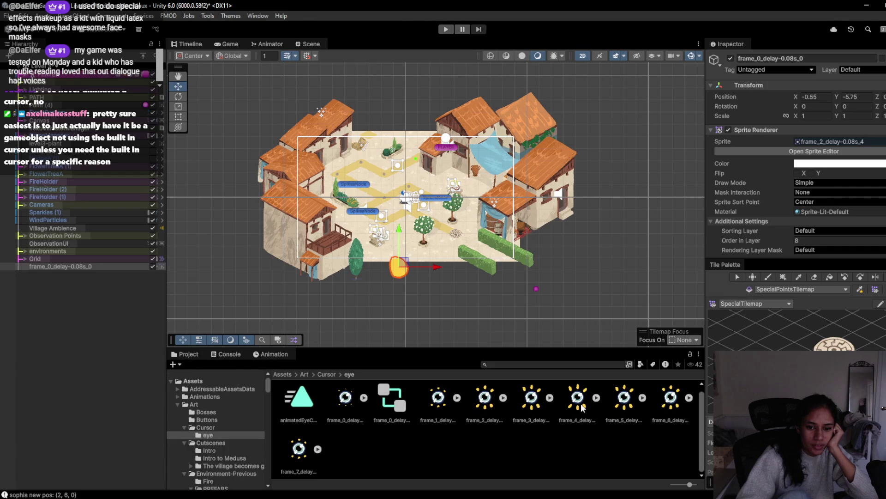
click(278, 355)
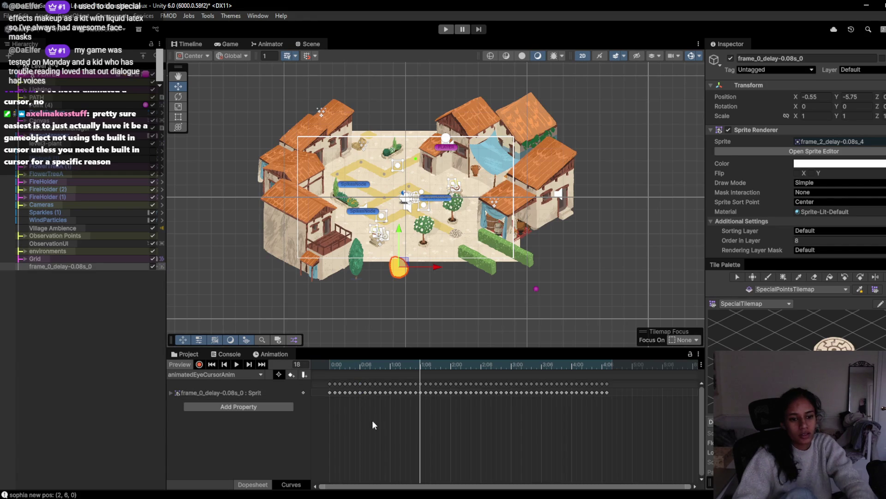
click(330, 383)
key(space)
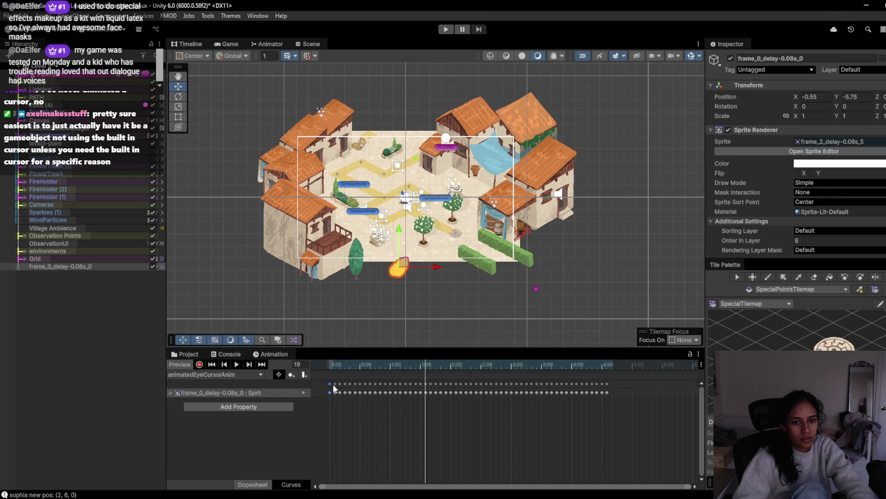
scroll(381, 265, down, 2)
scroll(380, 260, up, 3)
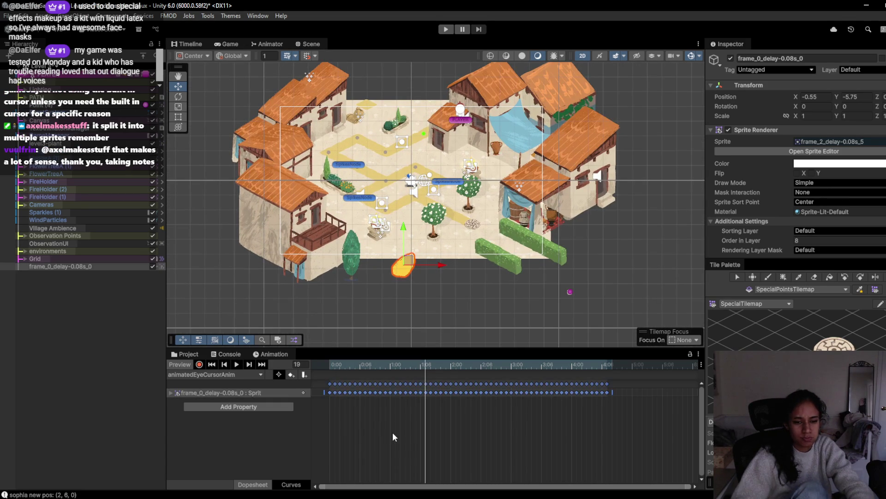
Remove the clip's sprite keyframes and nudge the eye sprite down-left to about -1.5, -7.08.
key(ctrl+z)
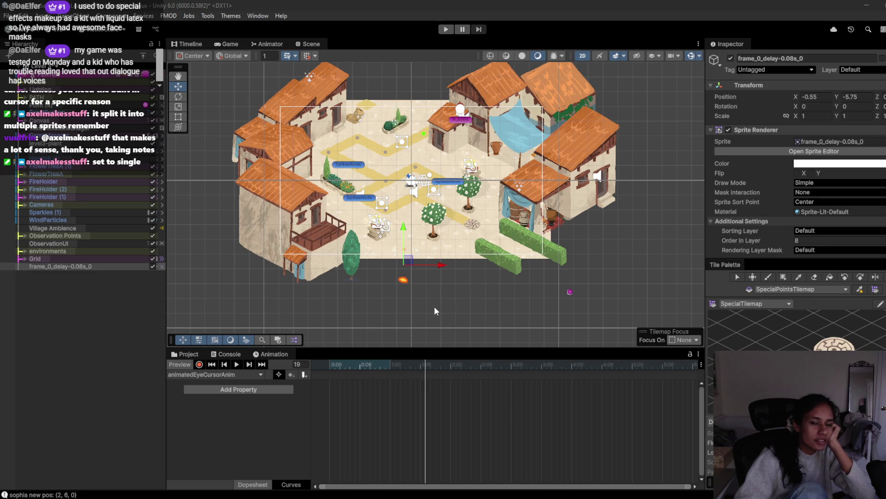
scroll(401, 236, up, 4)
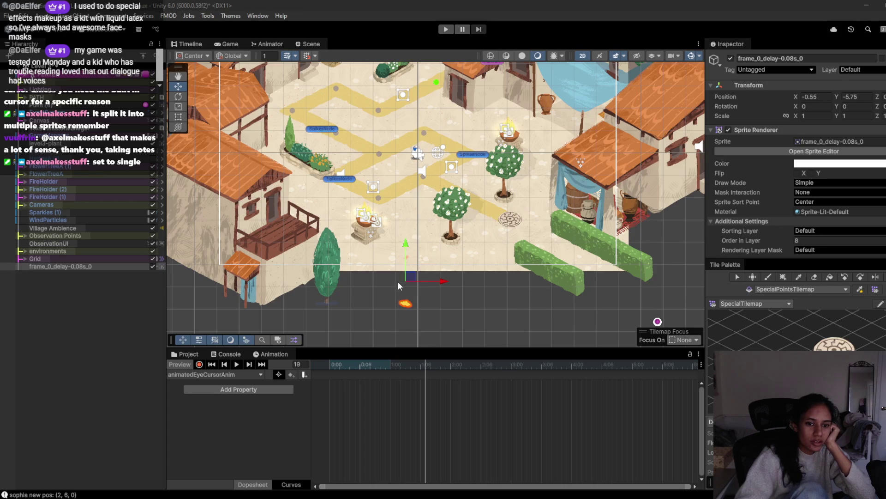
mouse_move(413, 277)
mouse_down()
mouse_move(410, 299)
mouse_move(394, 308)
mouse_up()
click(329, 364)
click(385, 364)
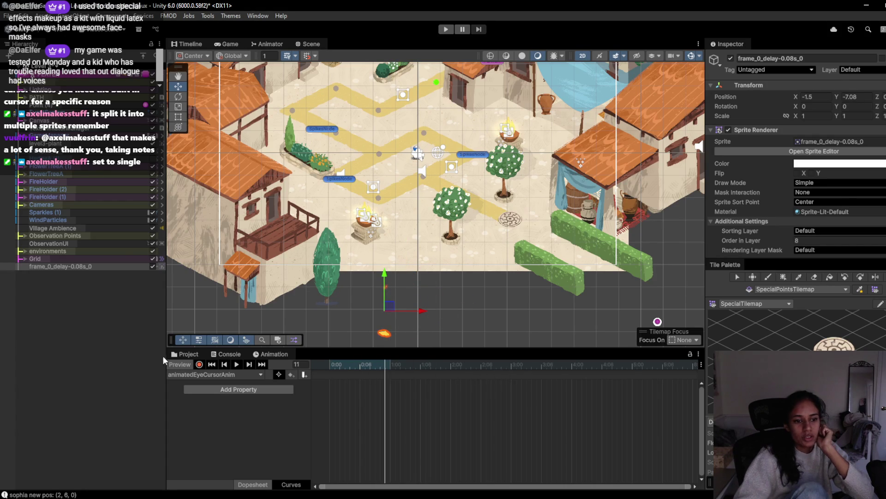
click(230, 354)
click(188, 354)
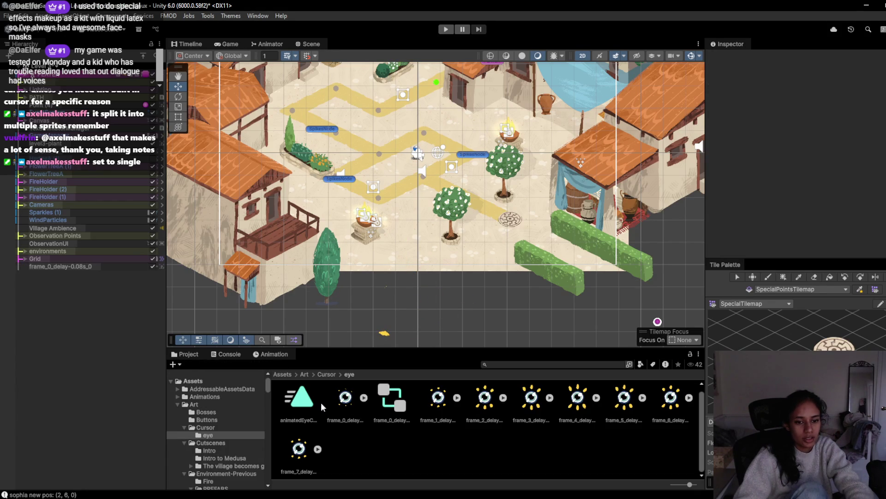
Delete the animatedEyeCursorAnim clip, its controller and the old frame_0 cursor object.
click(306, 403)
ctrl+click(398, 408)
key(Delete)
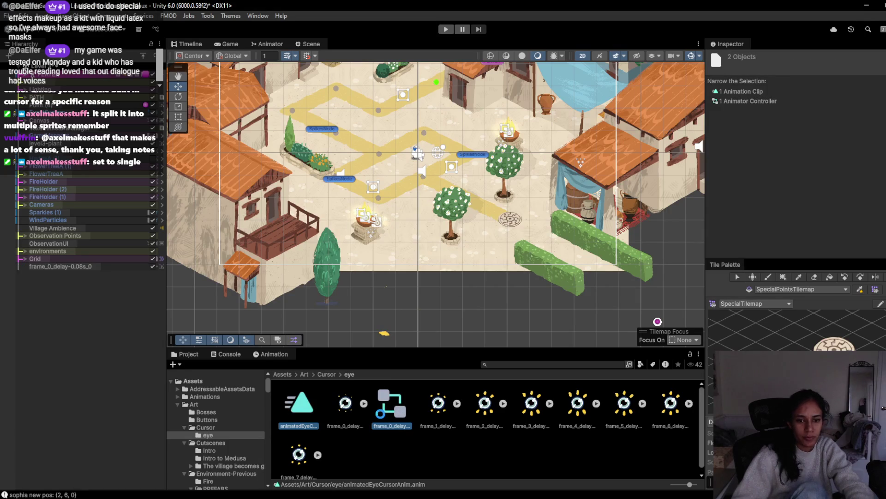
key(Return)
click(298, 403)
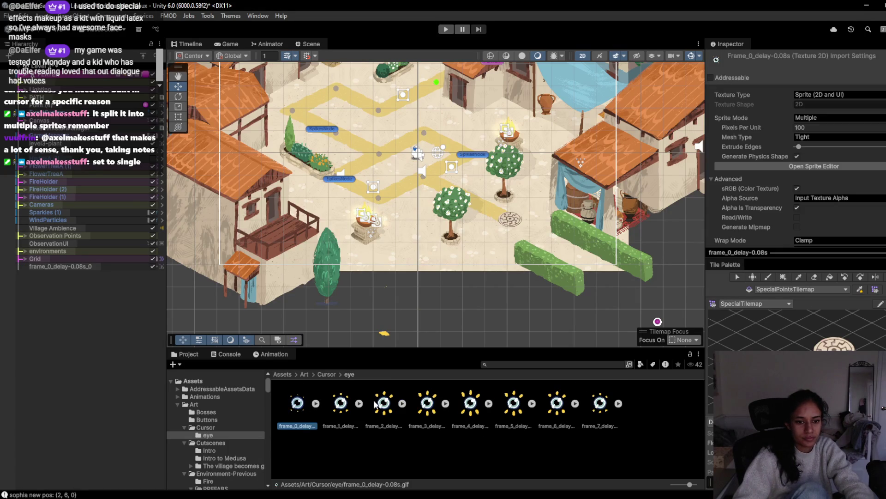
click(91, 268)
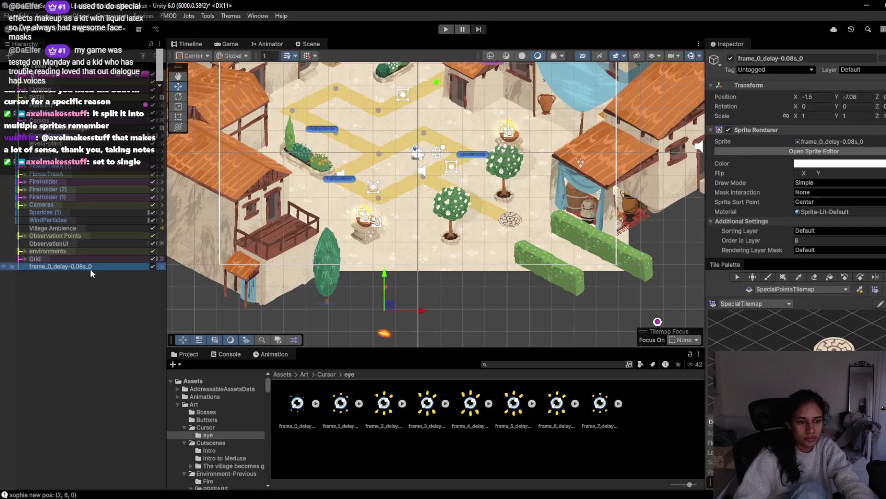
key(Delete)
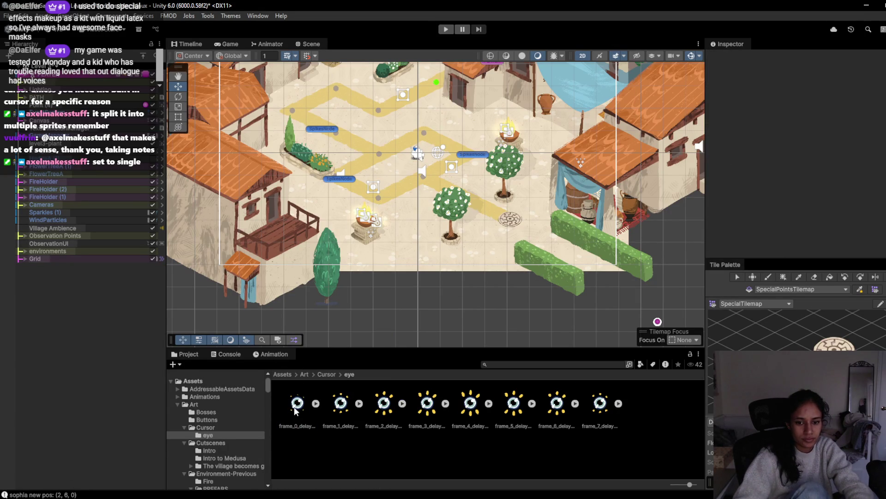
Check the eye frames' import settings: Sprite (2D and UI), Sprite Mode Multiple.
click(297, 406)
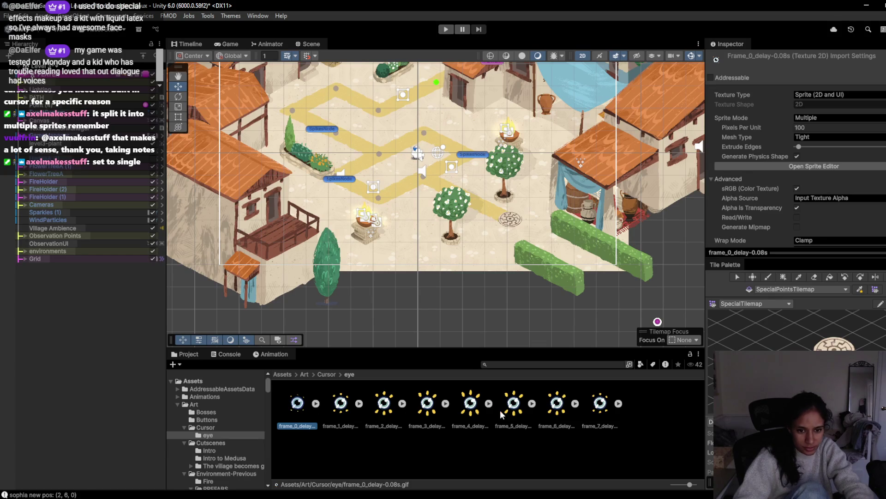
shift+click(585, 414)
click(601, 421)
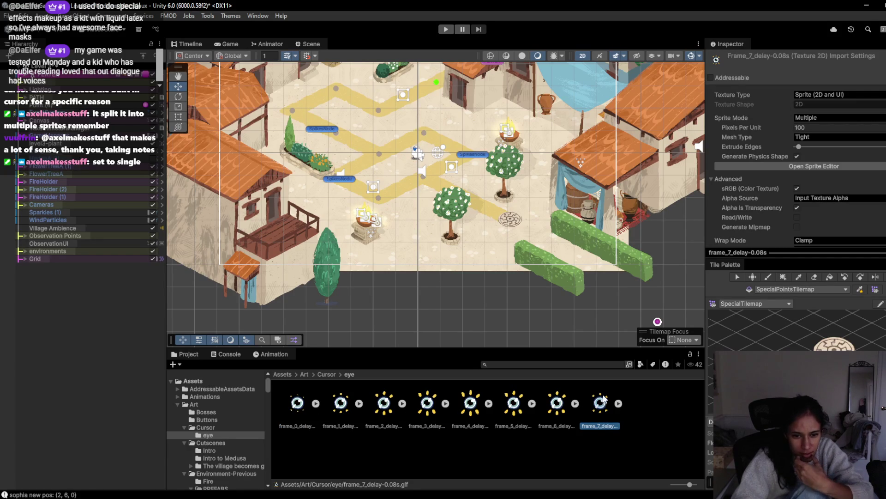
click(550, 420)
click(288, 413)
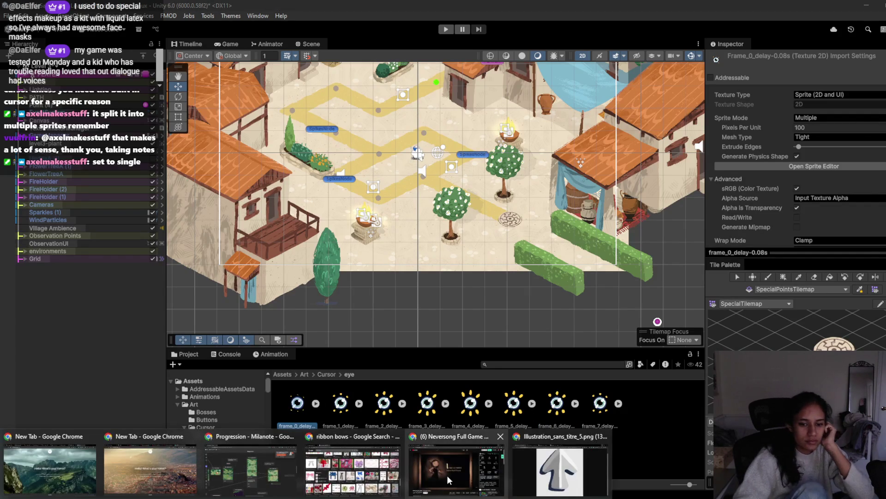
click(515, 457)
click(174, 12)
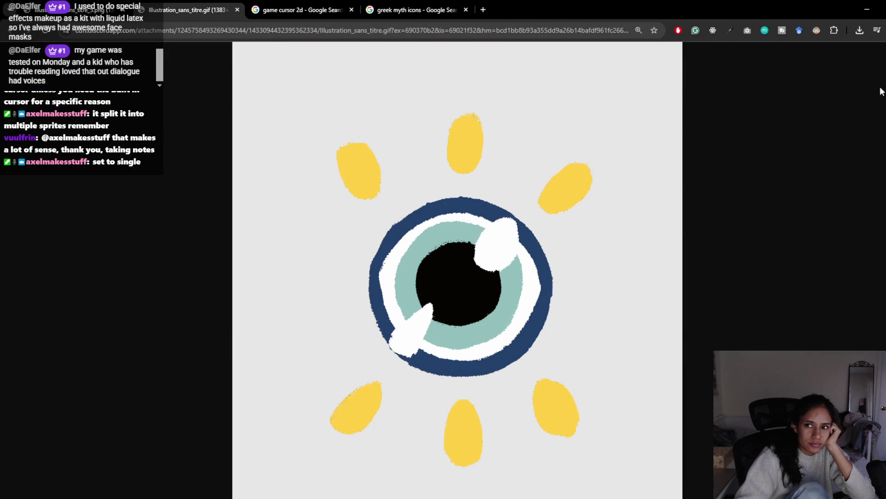
key(alt+Tab)
shift+click(600, 411)
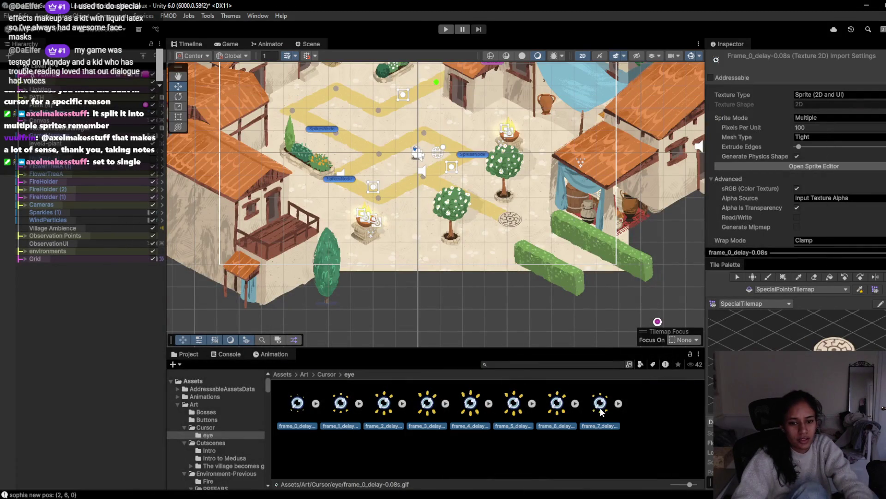
Switch the eight eye frames to Single sprite mode and apply the import settings.
mouse_move(600, 411)
mouse_down()
mouse_move(392, 365)
mouse_move(391, 254)
mouse_move(410, 254)
mouse_up()
click(515, 317)
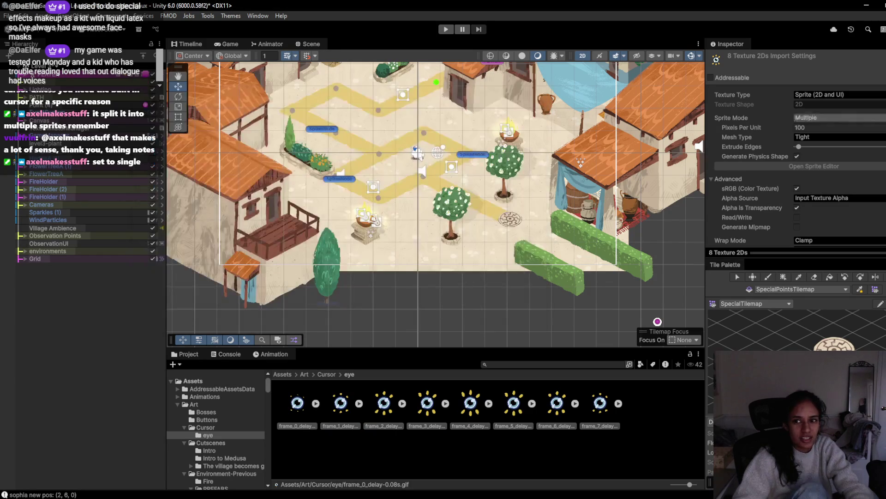
click(841, 119)
click(832, 124)
scroll(845, 198, down, 5)
scroll(844, 199, down, 3)
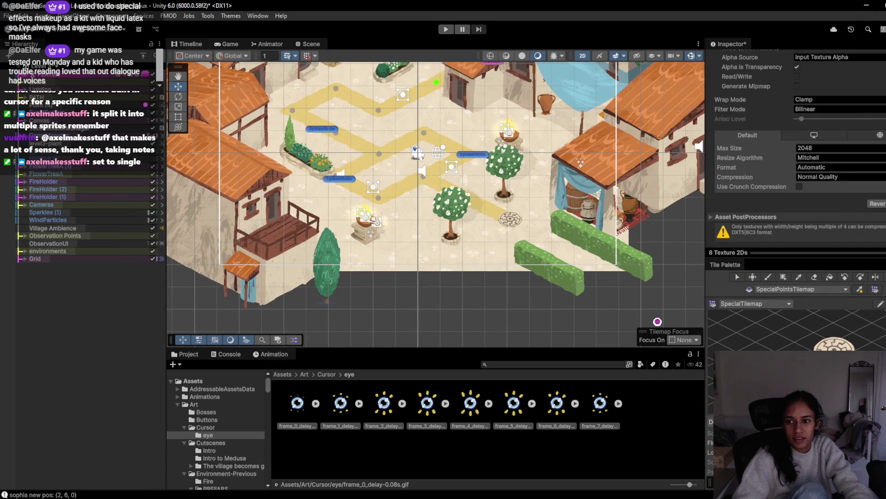
click(884, 204)
Drag the eye frames into the Scene and save the new animation as eyeCursorAnim.
mouse_move(297, 403)
mouse_down()
mouse_move(389, 289)
mouse_move(422, 263)
mouse_up()
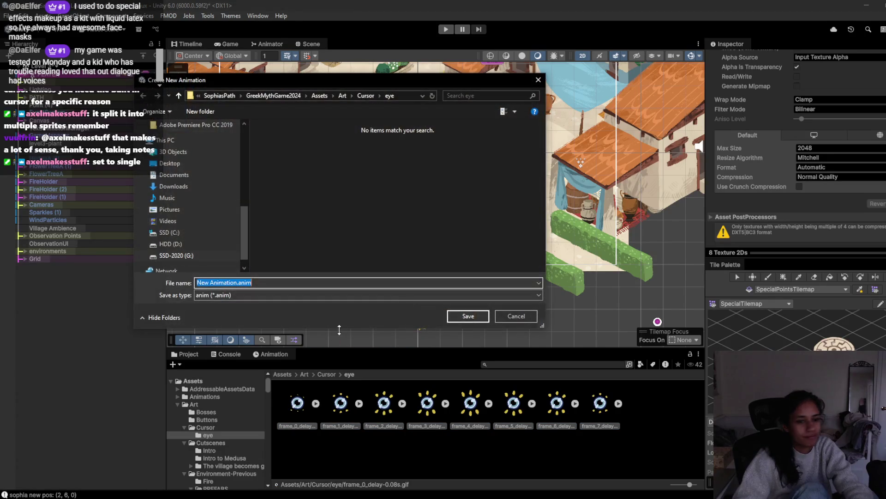
text(eyeCursorAnim)
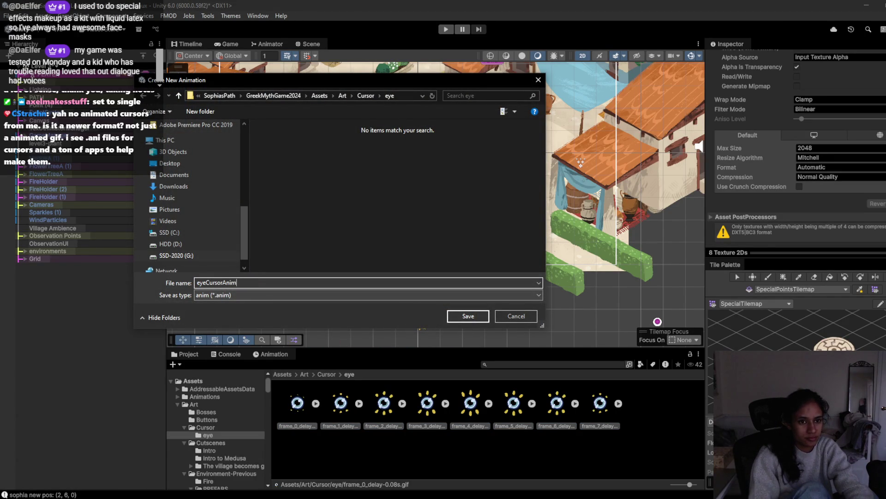
key(Return)
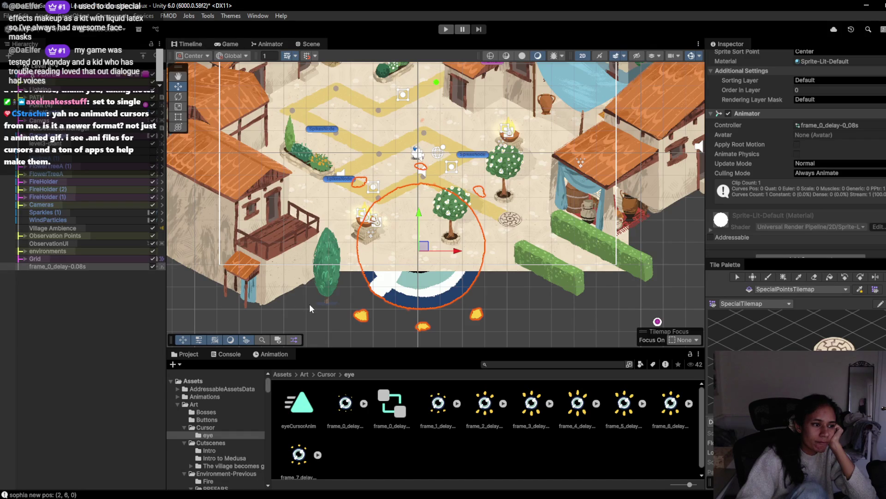
Frame the eye sprite in the Scene view and raise its Order in Layer to 3.
drag(293, 298, 237, 255)
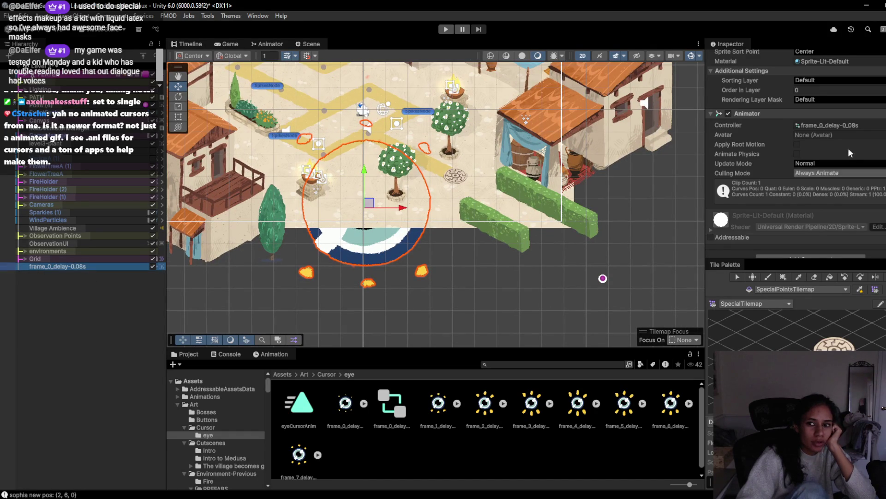
scroll(801, 193, down, 1)
scroll(802, 191, up, 3)
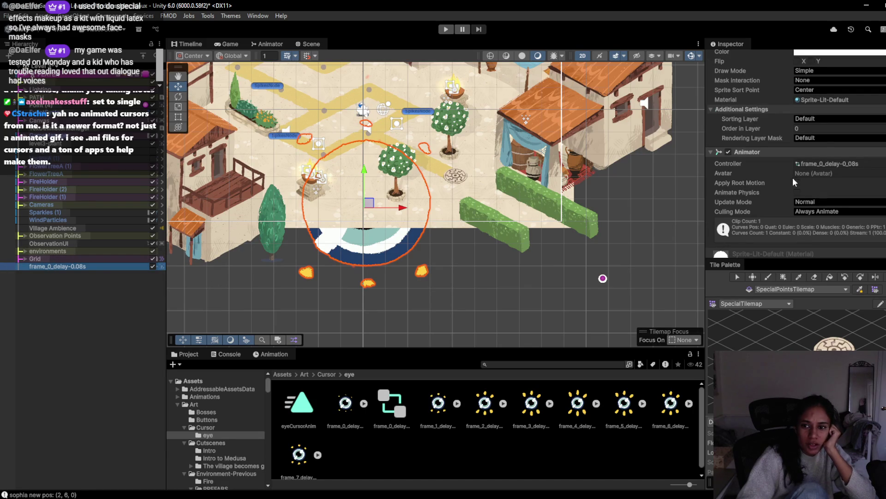
drag(776, 130, 783, 128)
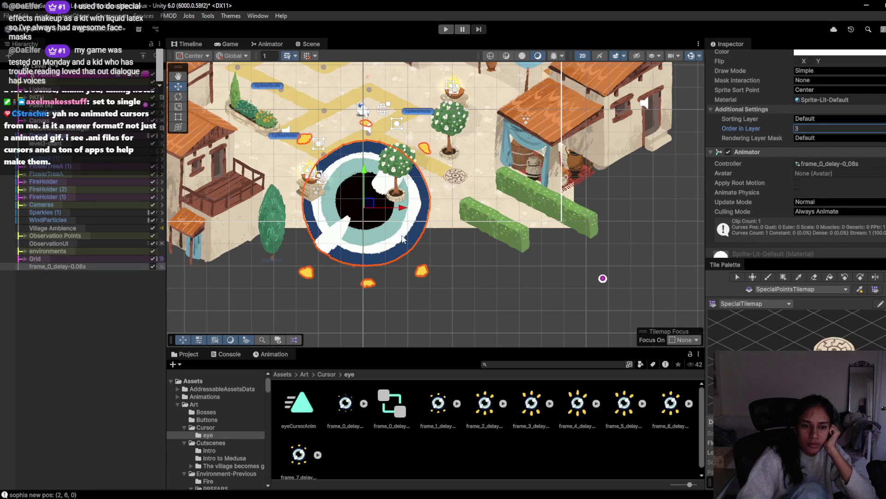
Move the eye sprite up beside the pot near the top of the village, then start the game.
mouse_move(373, 206)
mouse_down()
mouse_move(448, 192)
mouse_move(466, 282)
mouse_move(446, 265)
mouse_move(437, 278)
mouse_up()
key(w)
mouse_move(457, 244)
mouse_down()
mouse_move(459, 187)
mouse_move(417, 184)
mouse_move(297, 130)
mouse_up()
click(446, 29)
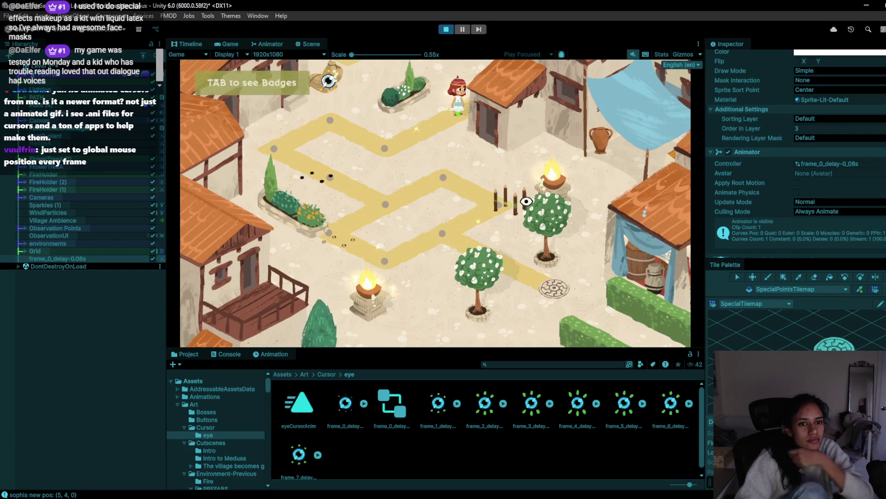
Reposition the eye cursor onto the left planter and raise its draw order to 20, retesting in play mode.
click(446, 29)
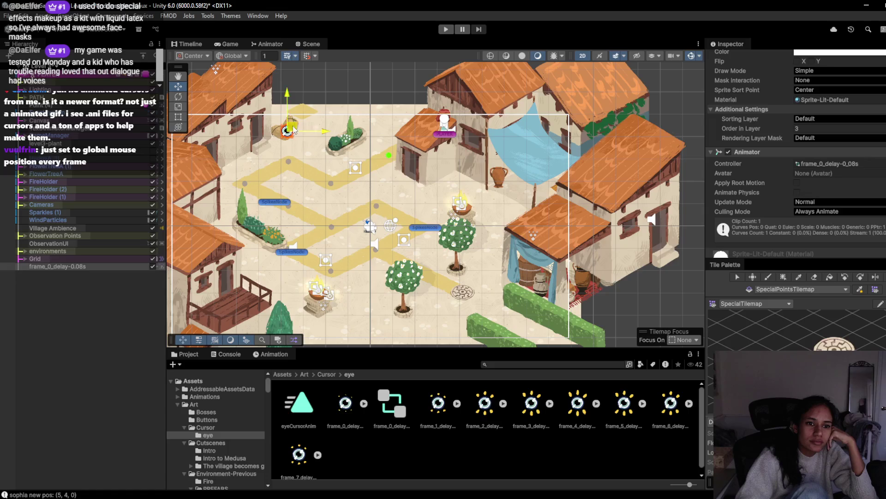
drag(293, 129, 436, 182)
click(446, 29)
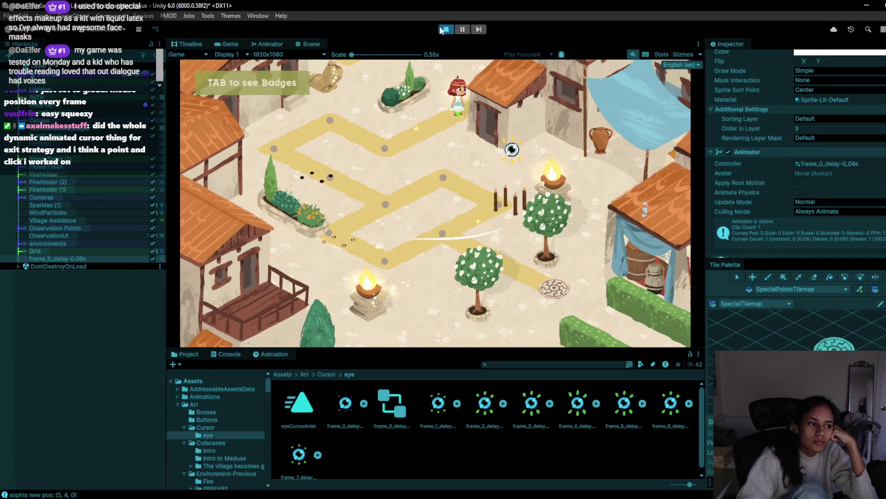
click(445, 30)
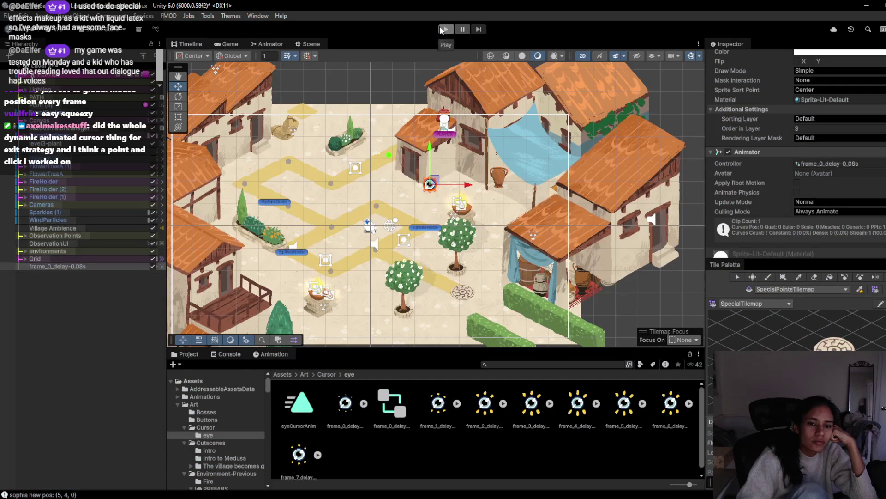
mouse_move(433, 182)
mouse_down()
mouse_move(407, 198)
mouse_move(264, 225)
mouse_up()
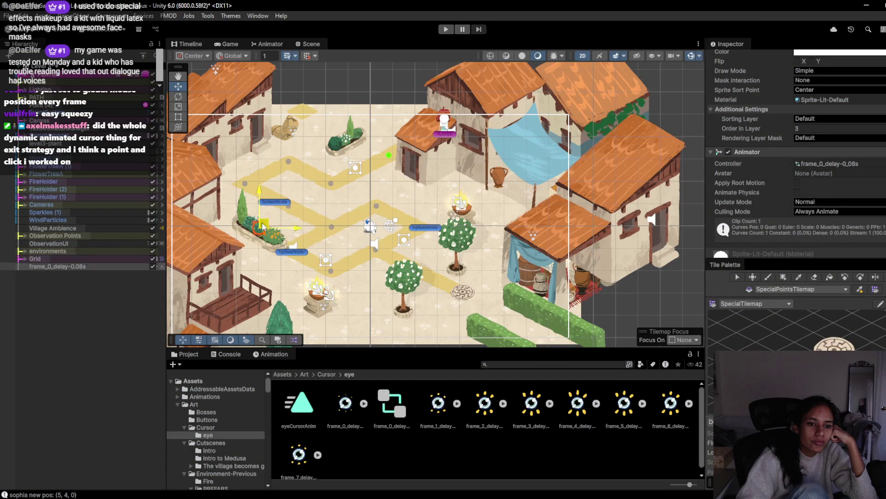
drag(760, 128, 770, 128)
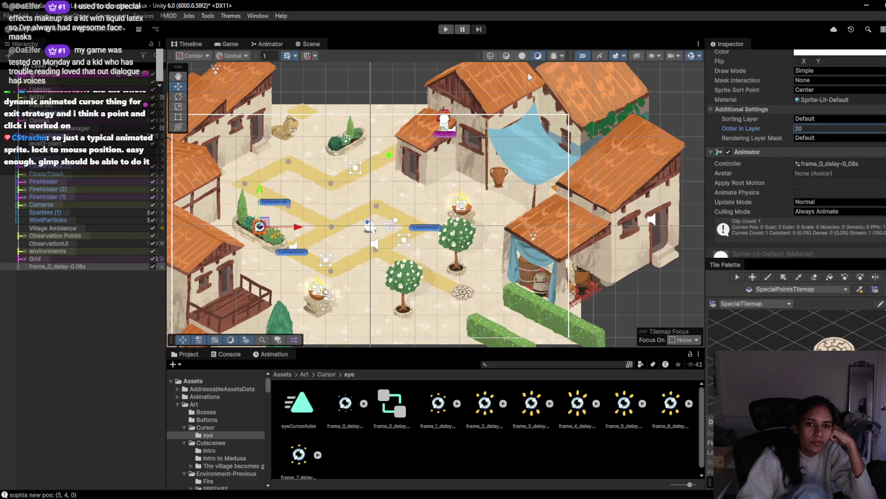
click(445, 30)
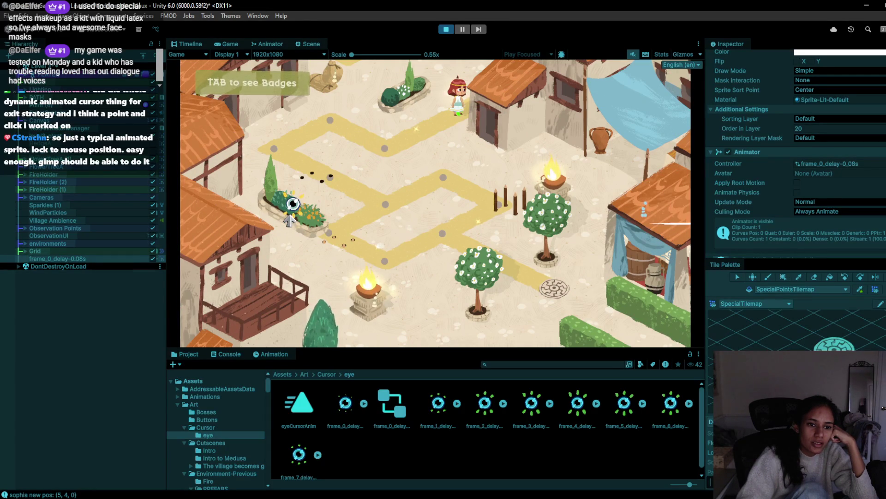
Select the eye cursor, move it higher in the Scene view, check it in the Game view, and stop playing.
click(70, 259)
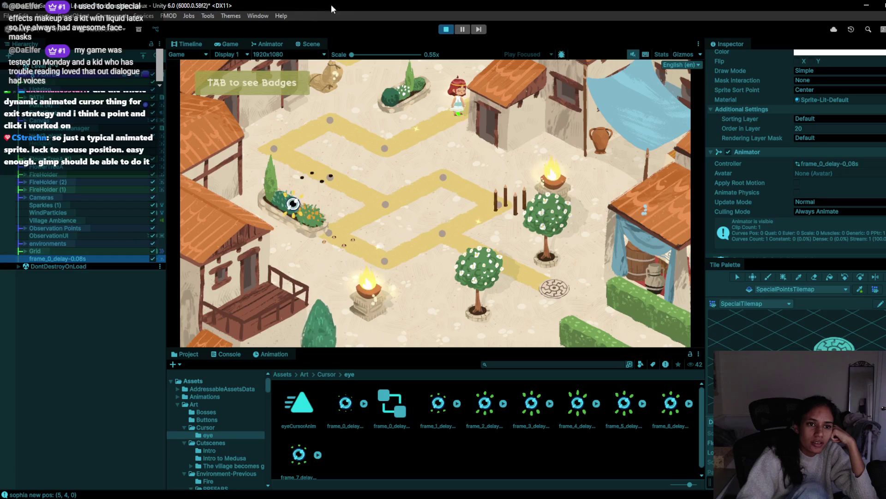
click(308, 43)
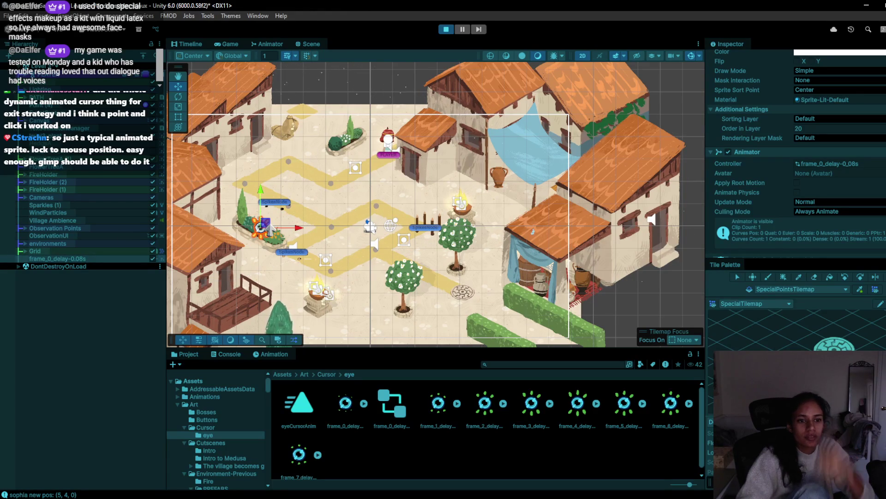
drag(270, 230, 262, 196)
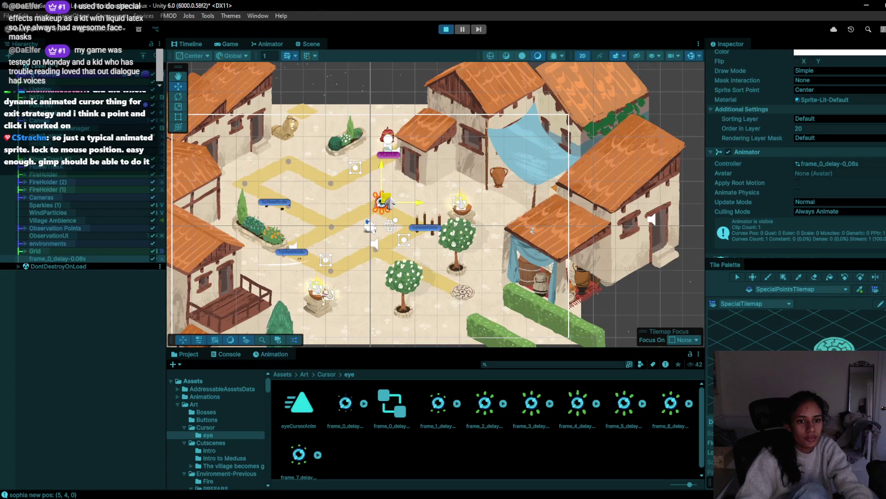
click(221, 44)
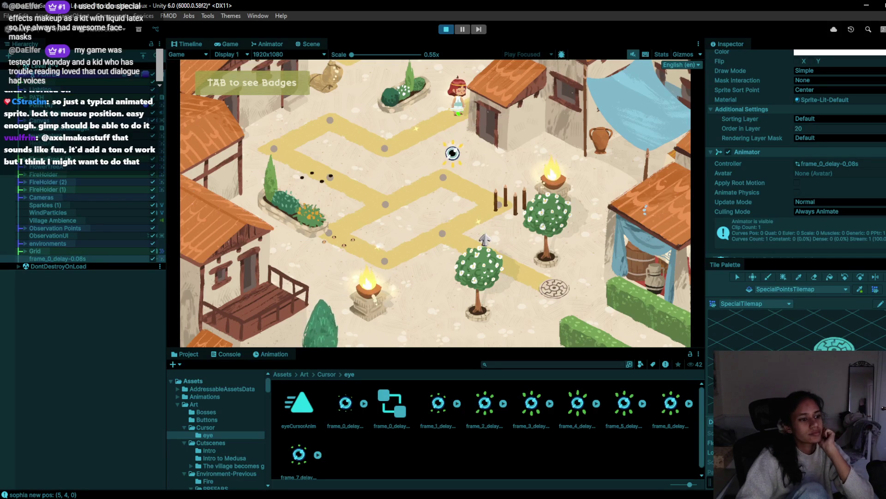
click(446, 29)
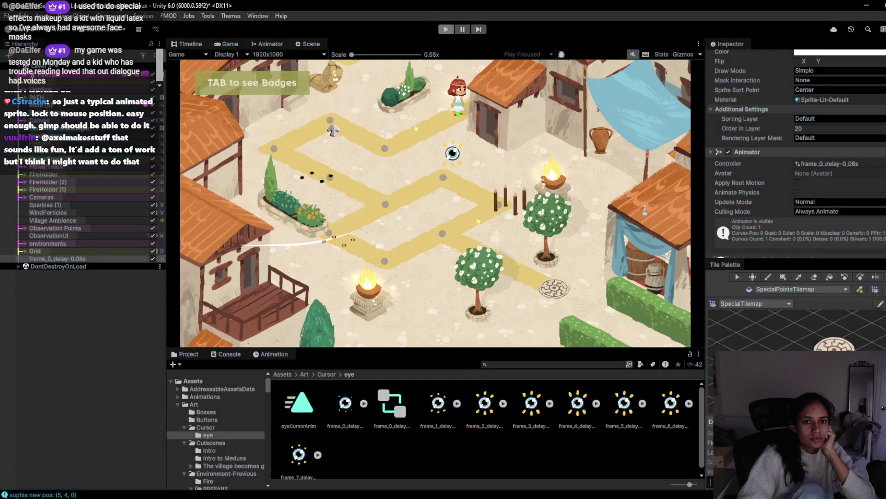
Close the Chrome window playing the Neversong full game video from the taskbar preview.
mouse_move(271, 496)
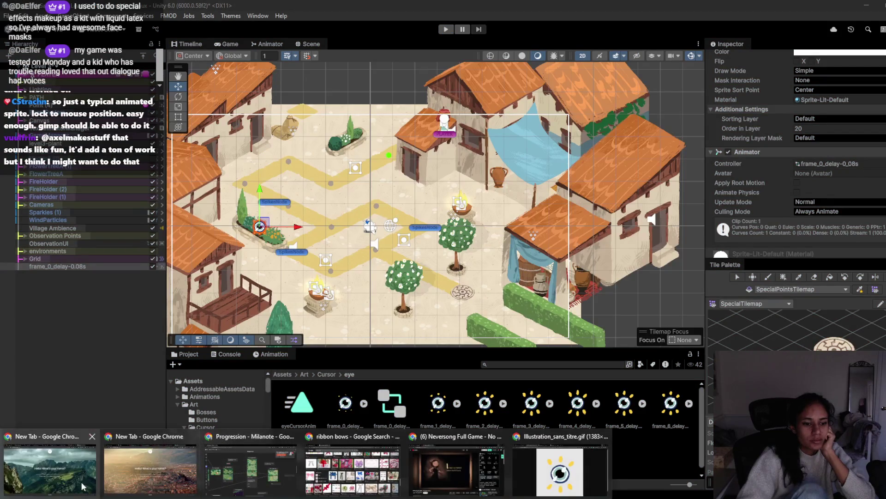
mouse_move(478, 479)
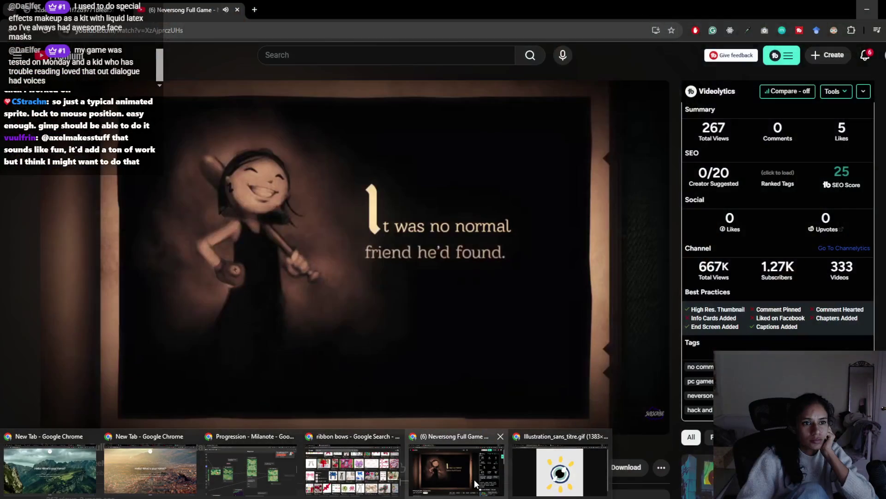
middle_click(473, 479)
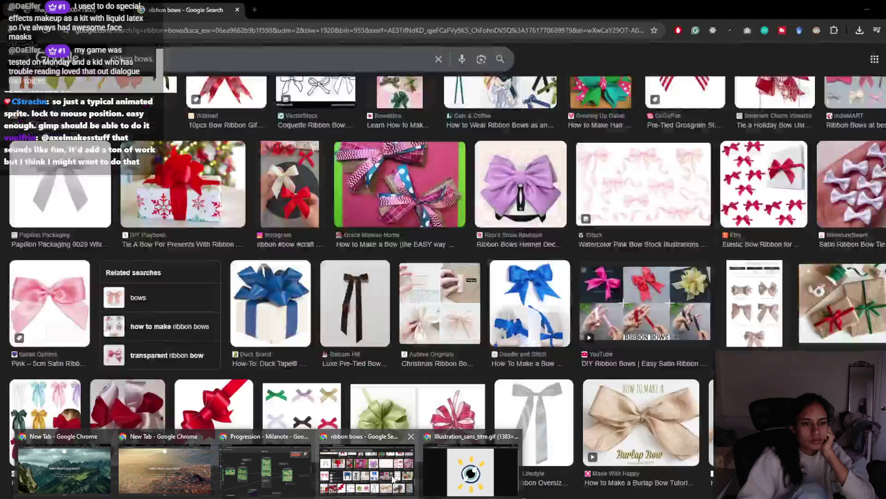
mouse_move(394, 479)
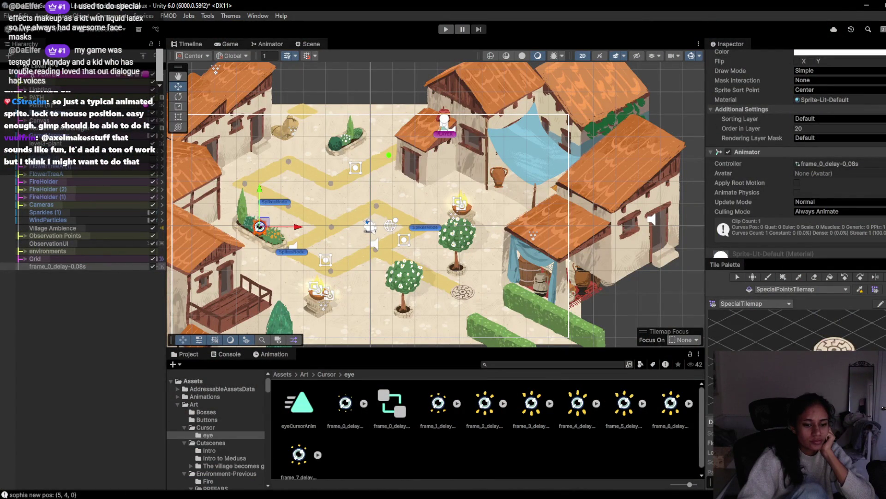
Restart the village play-test in the Game view, walk the character to a spot on the path, then stop.
mouse_move(220, 470)
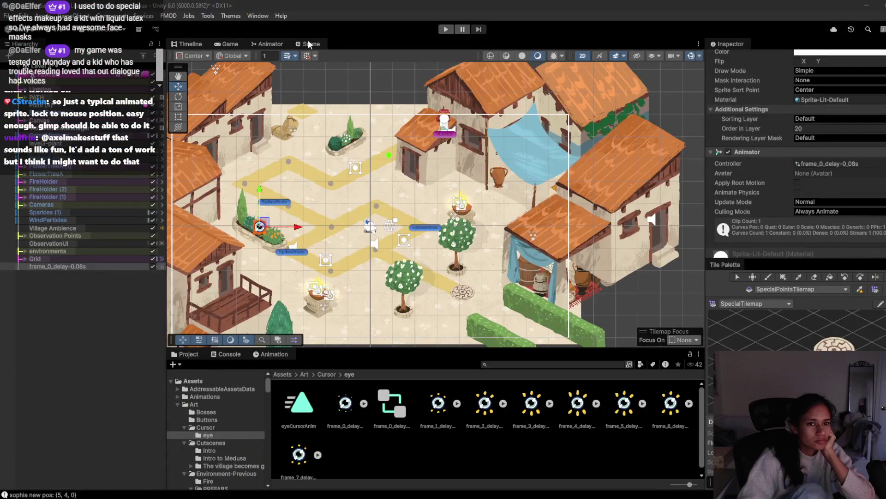
click(220, 45)
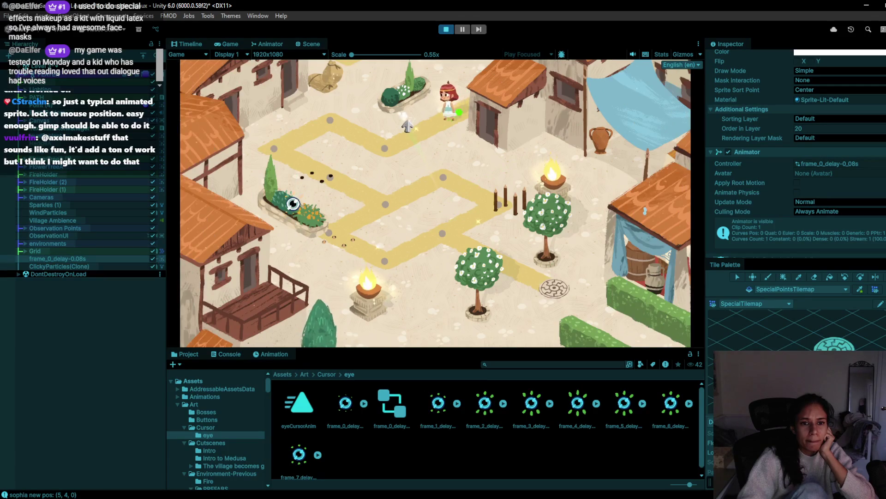
click(448, 30)
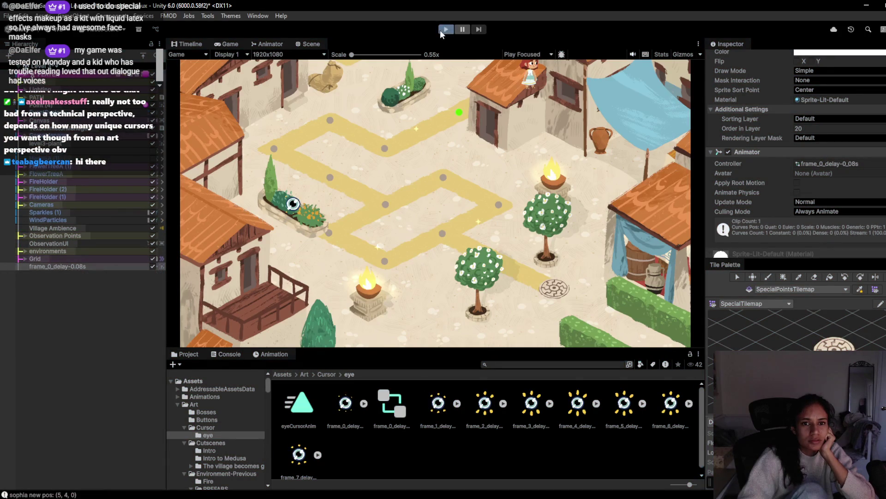
click(445, 30)
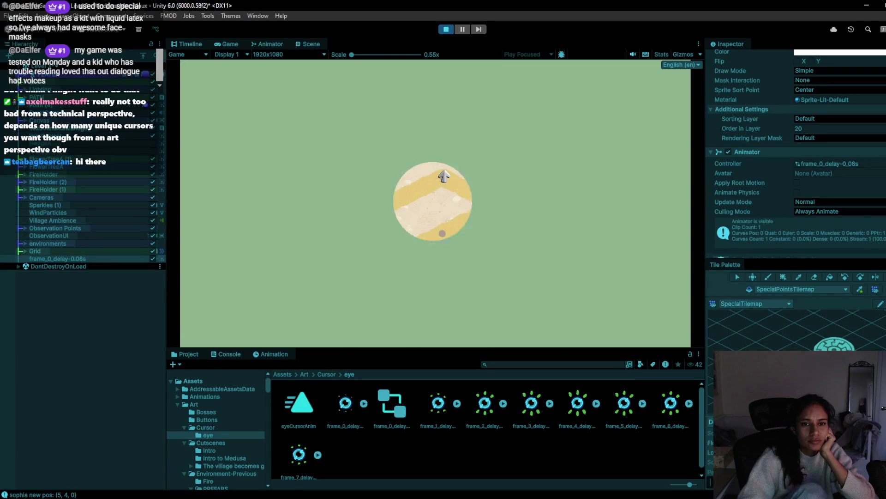
click(383, 148)
click(446, 29)
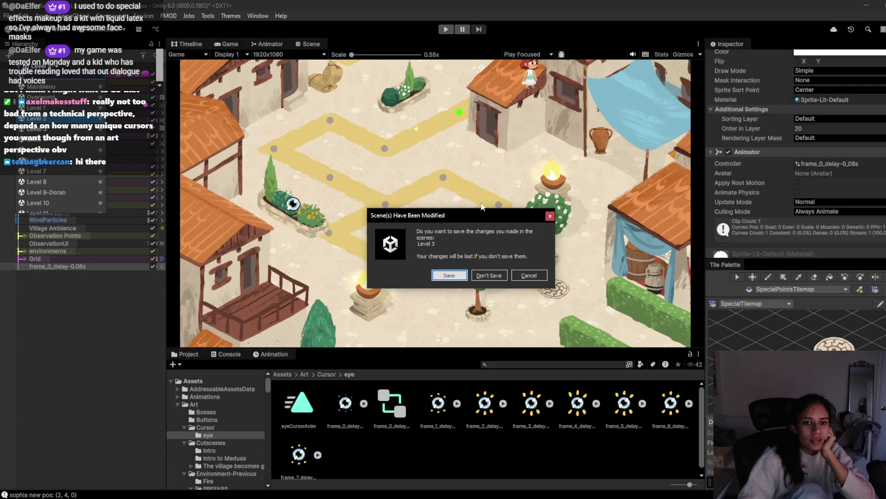
Save Level 3's changes and briefly play-test walking the girl in the newly loaded level.
click(450, 277)
click(446, 30)
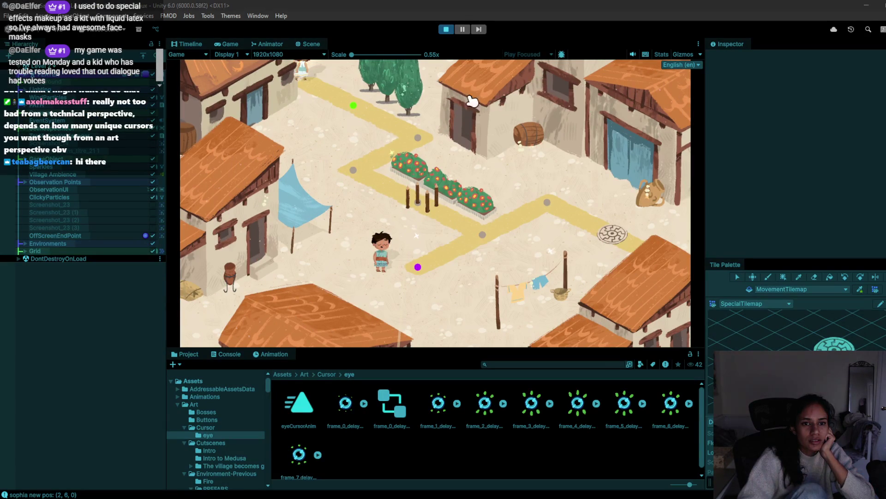
click(400, 147)
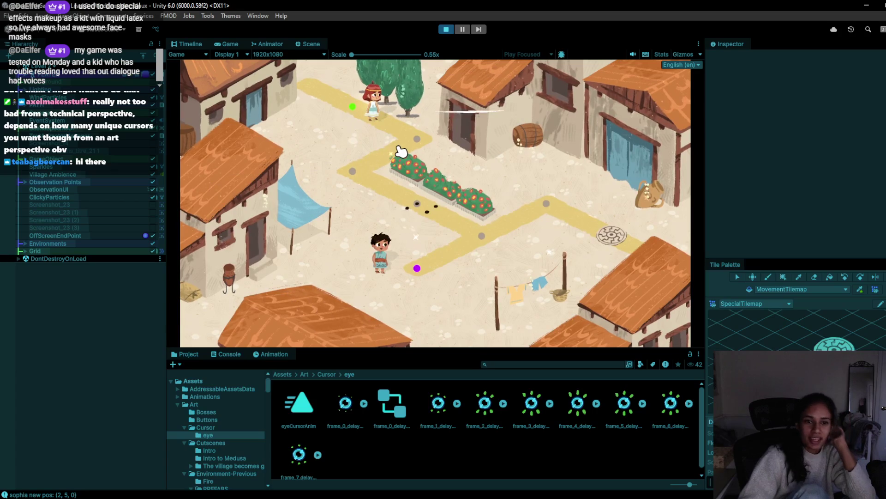
click(446, 29)
Replay the level, walking the girl along the path and inspecting the barrel of figs and the clay pot.
click(444, 29)
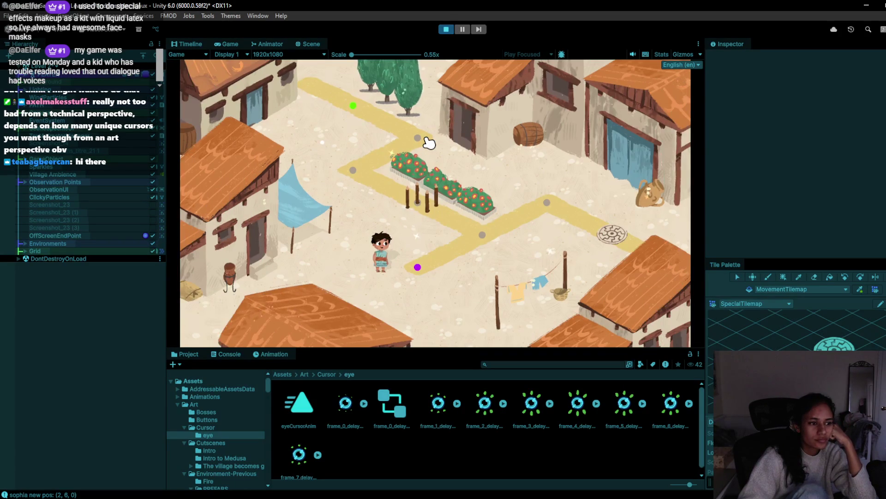
click(429, 143)
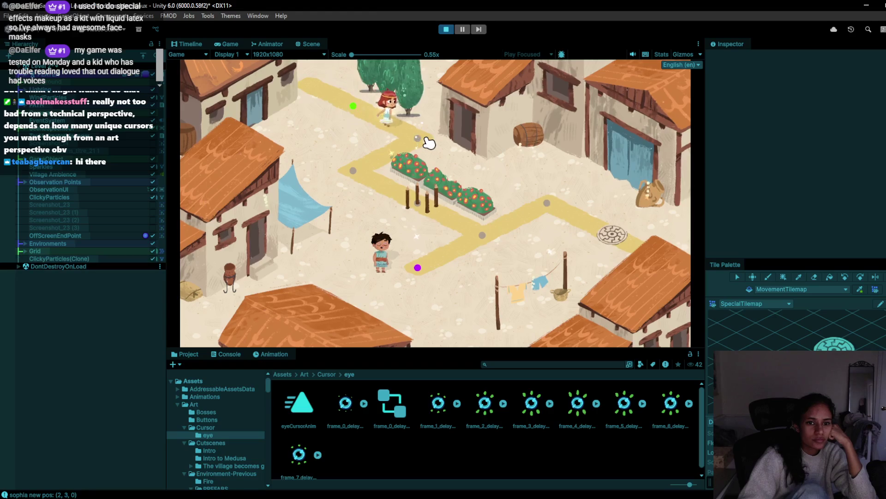
click(359, 184)
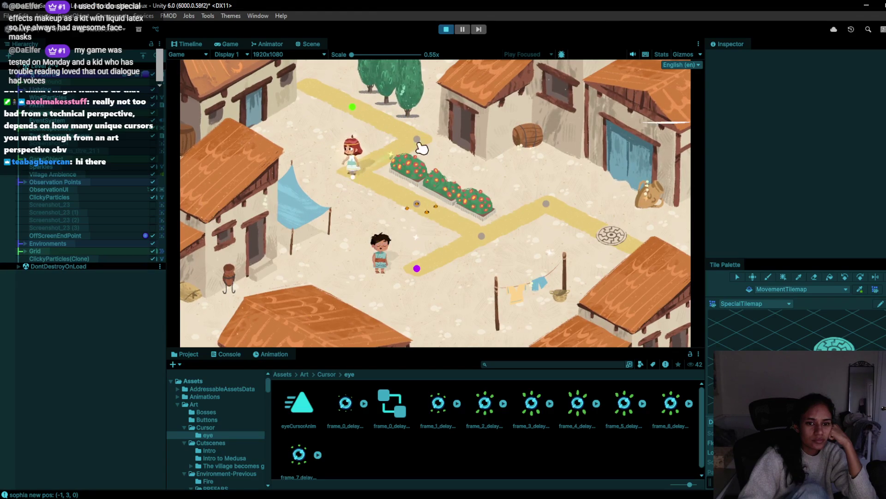
click(363, 170)
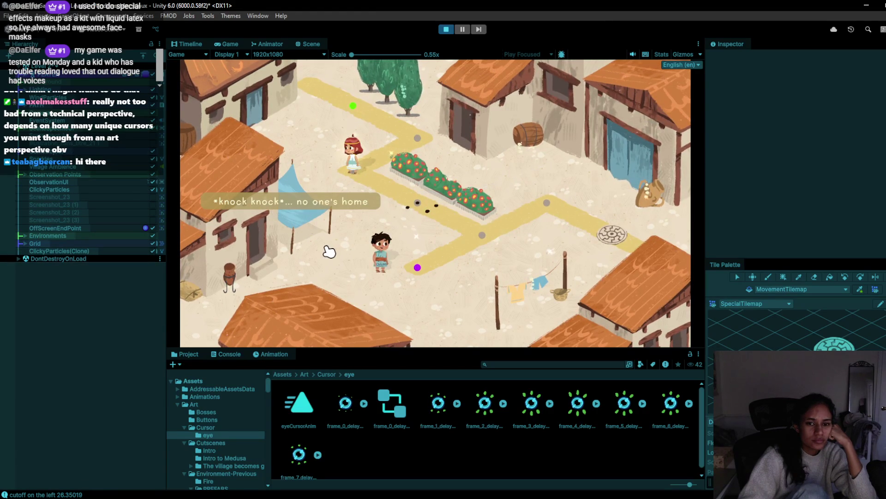
click(524, 149)
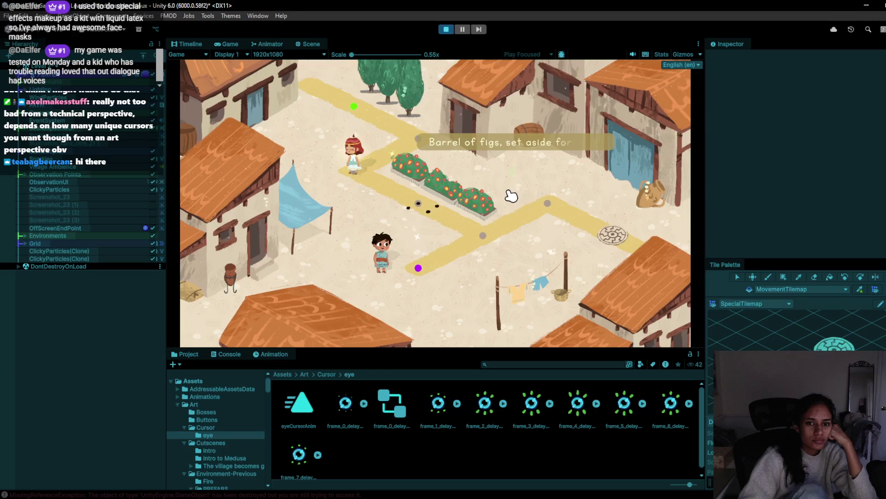
click(648, 195)
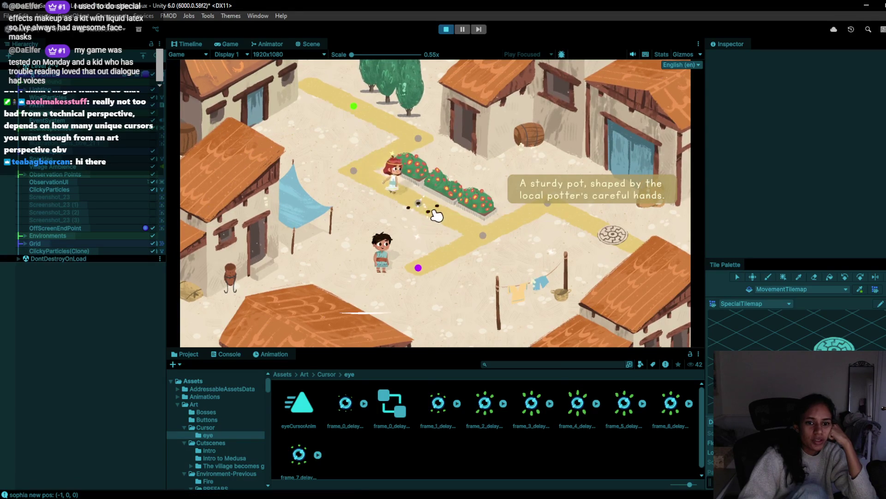
click(483, 239)
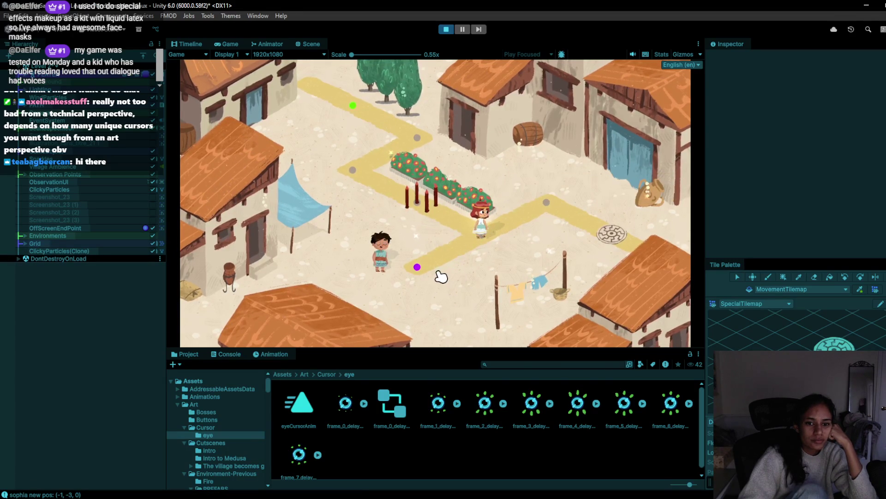
click(564, 212)
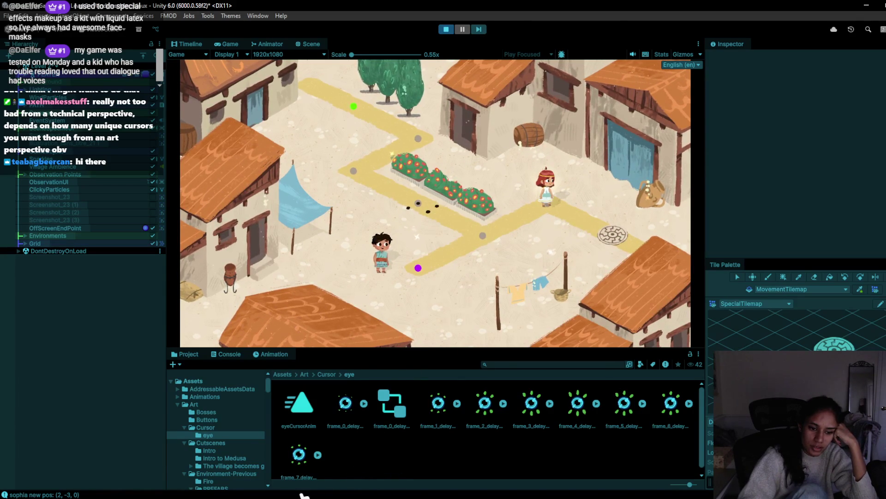
Check the to-do list notes, then stop the running game.
key(alt+Tab)
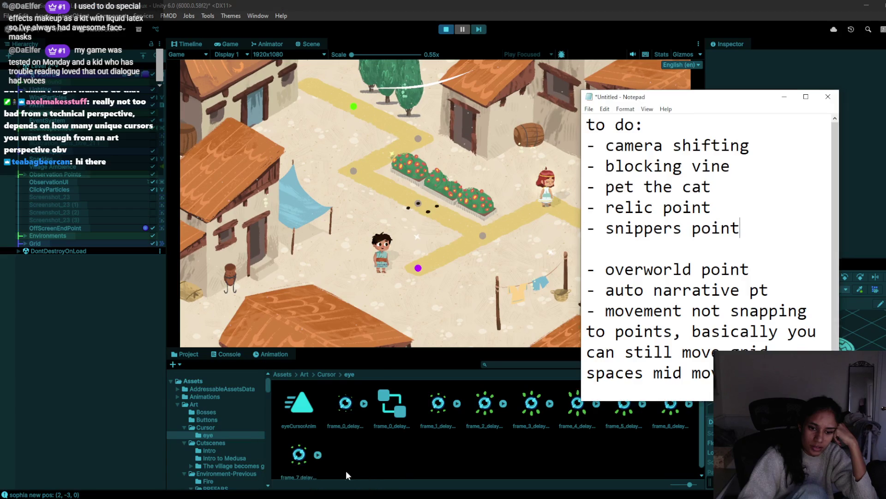
scroll(657, 184, down, 1)
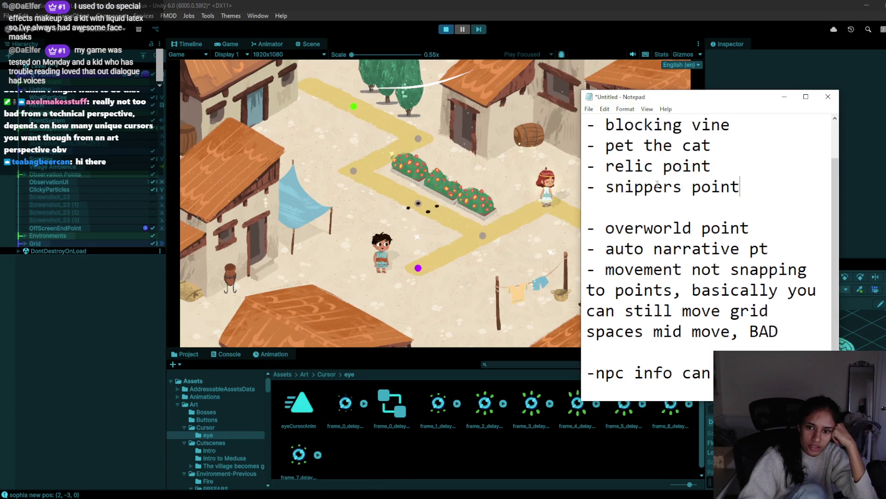
click(446, 29)
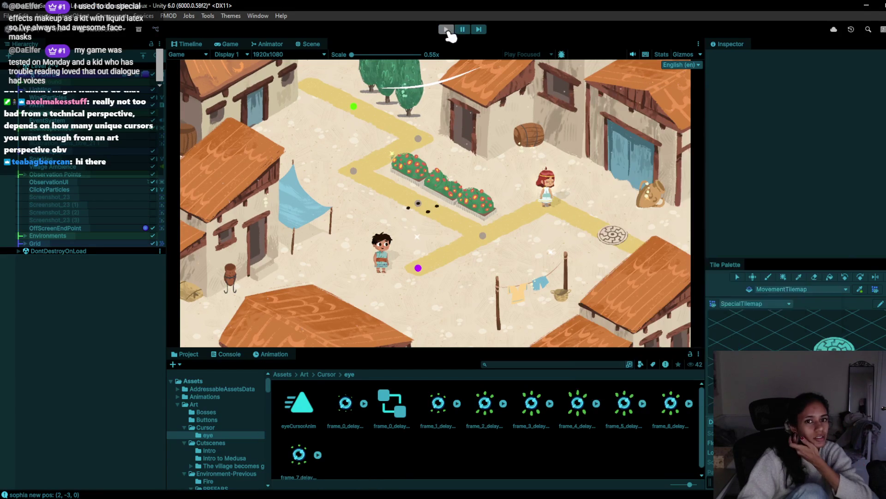
Switch to the Level 9-Doran scene, saving the current level's changes.
click(86, 29)
click(53, 191)
click(448, 276)
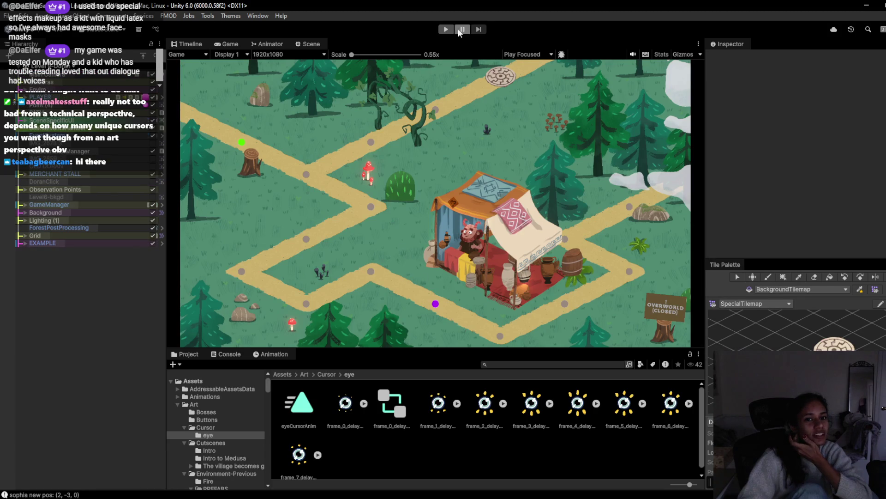
Play-test Level 9-Doran by walking the character along the forest path, then stop.
click(446, 29)
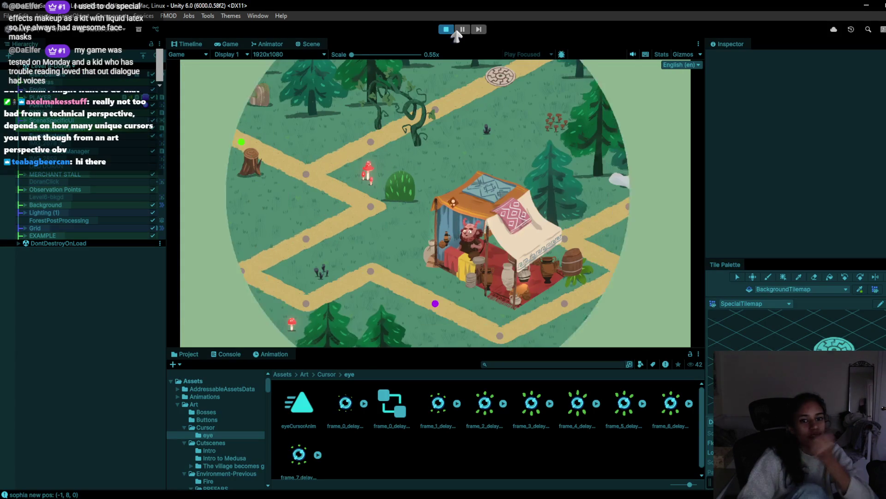
click(299, 173)
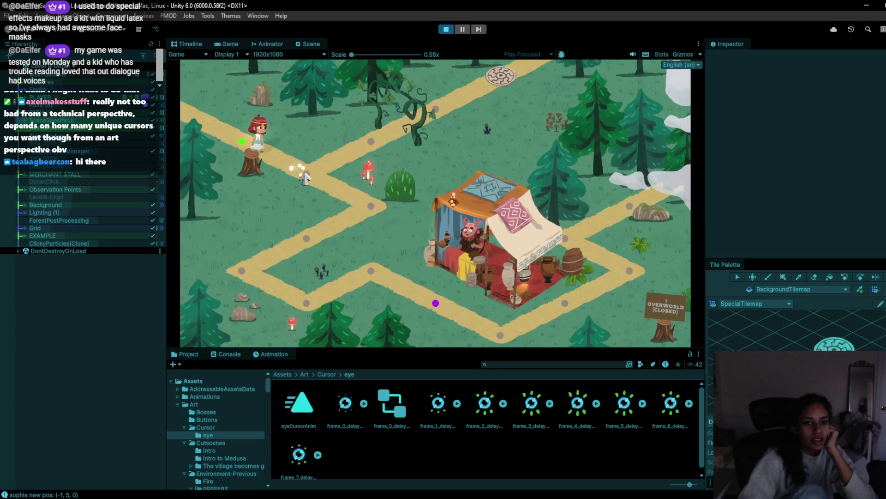
click(371, 210)
click(239, 277)
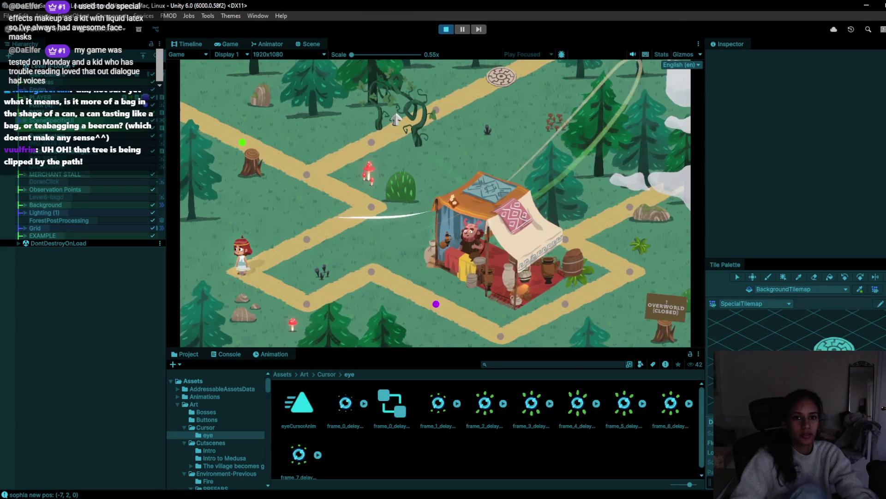
click(446, 29)
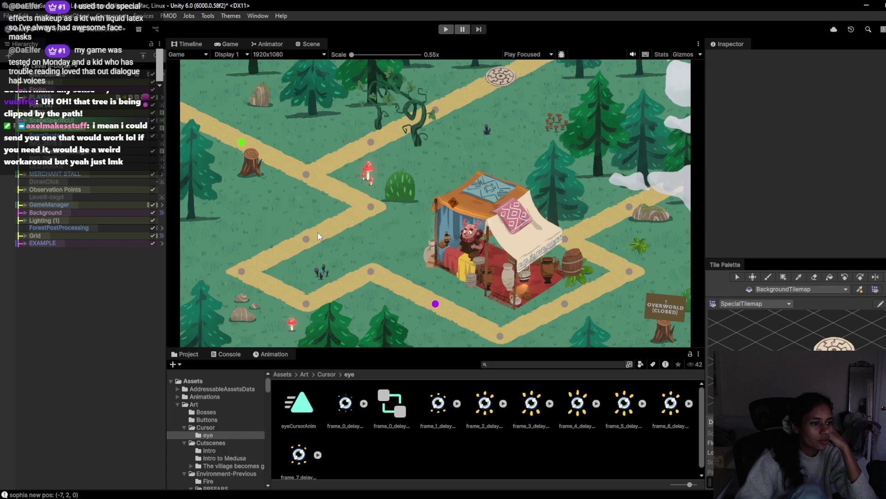
Play-test walking the character along the village path nodes to the merchant stall, then stop.
click(445, 32)
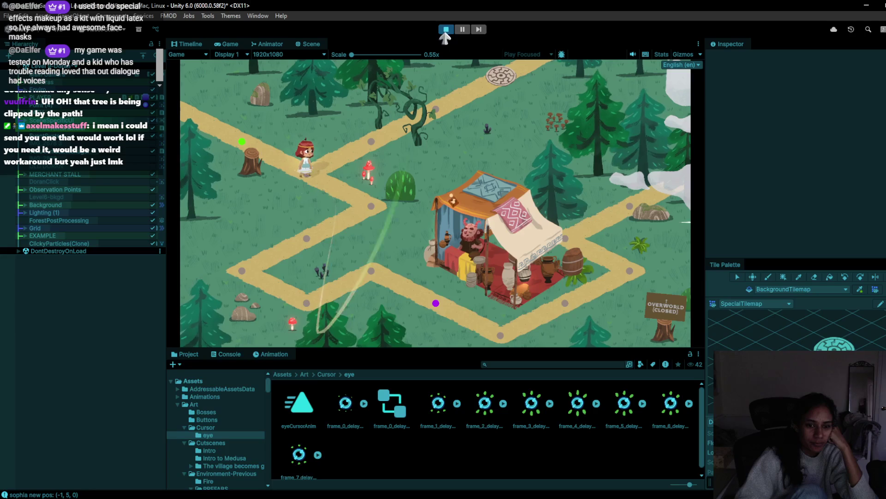
click(641, 60)
click(338, 175)
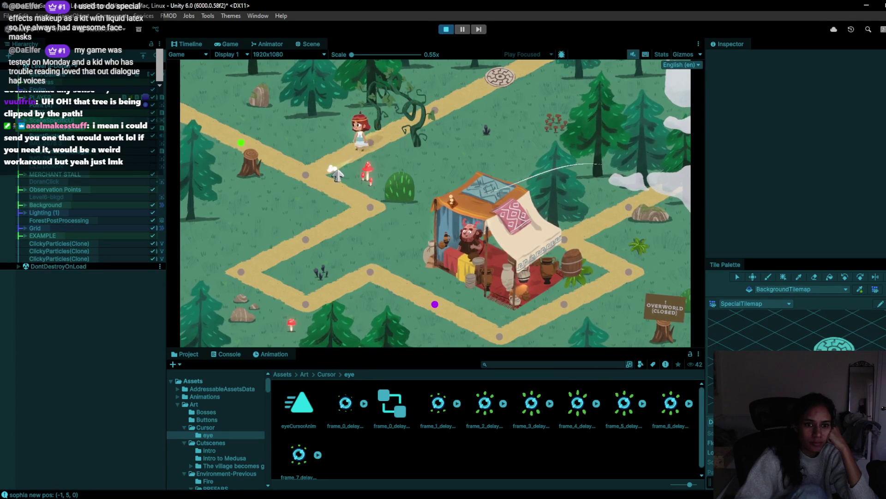
click(323, 245)
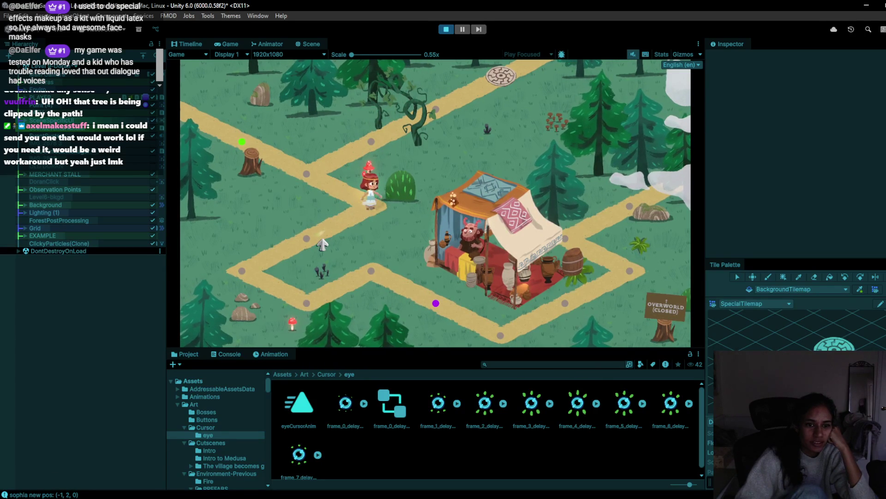
click(241, 273)
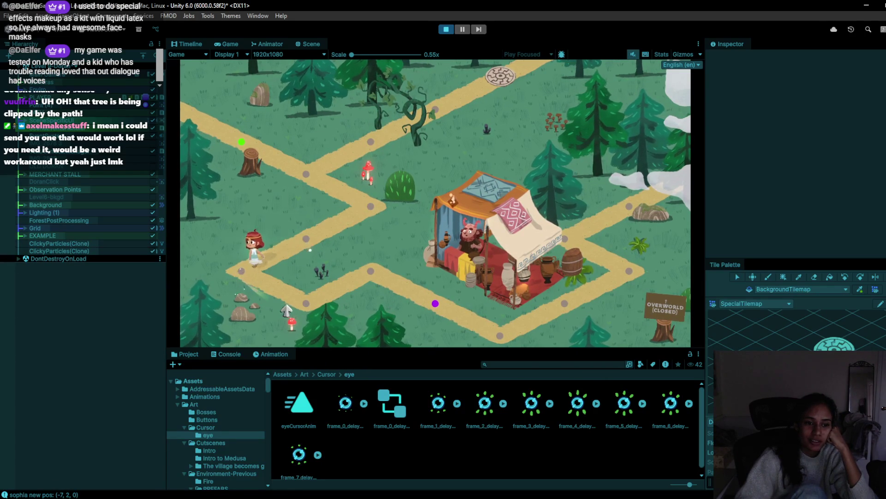
click(310, 299)
click(447, 311)
click(474, 260)
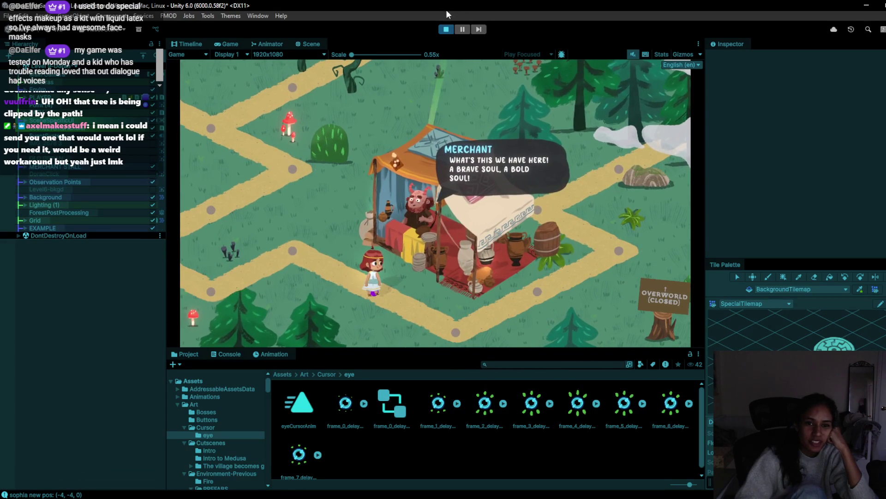
click(446, 29)
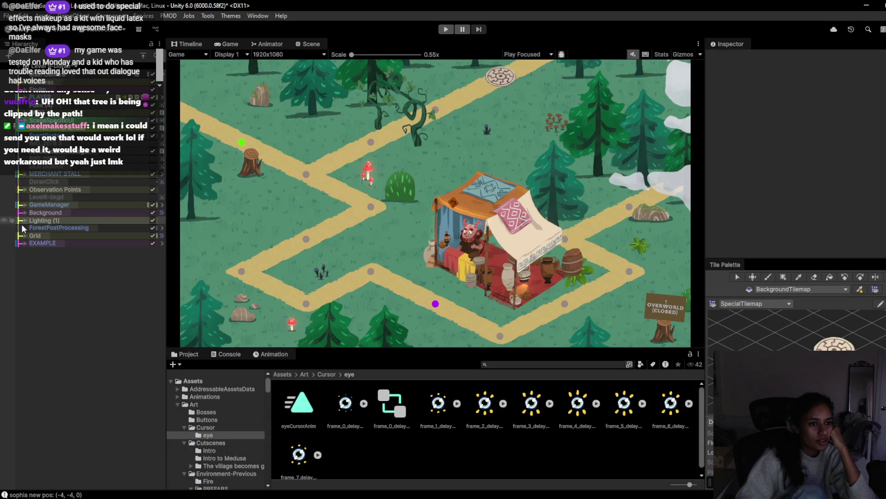
Expand the Grid to reveal its two tilemaps and start the game again.
click(25, 236)
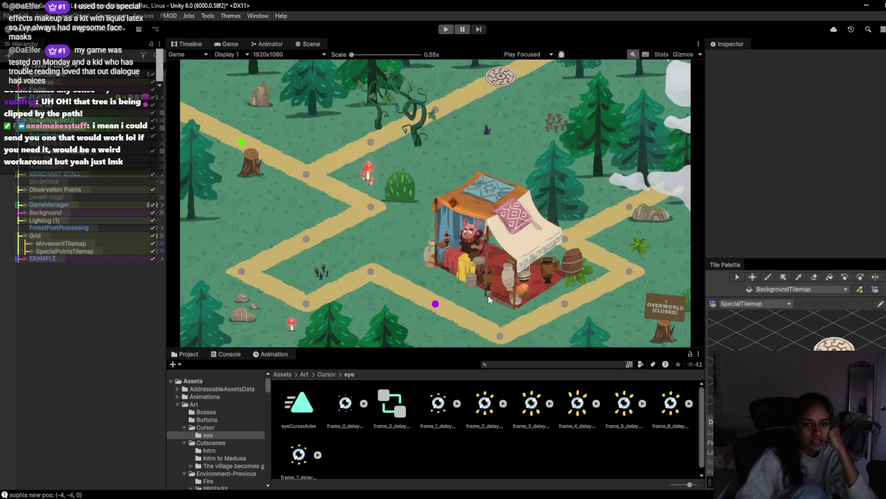
click(51, 249)
key(ctrl+p)
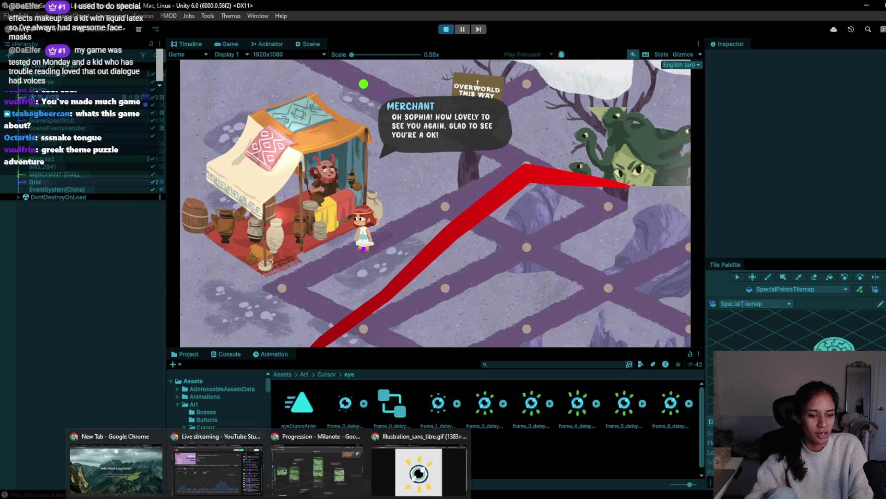
Bring up the streaming software and dismiss its floating chat window.
mouse_move(386, 498)
click(387, 462)
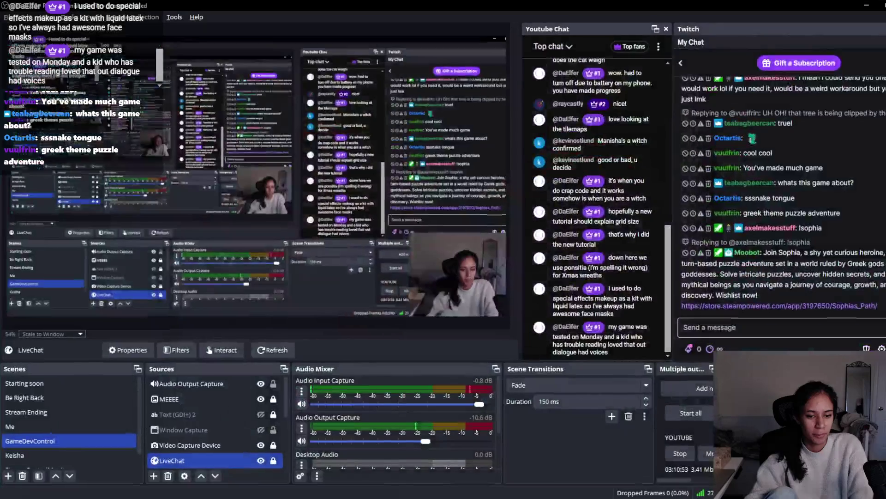
drag(550, 5, 296, 221)
key(alt+Tab)
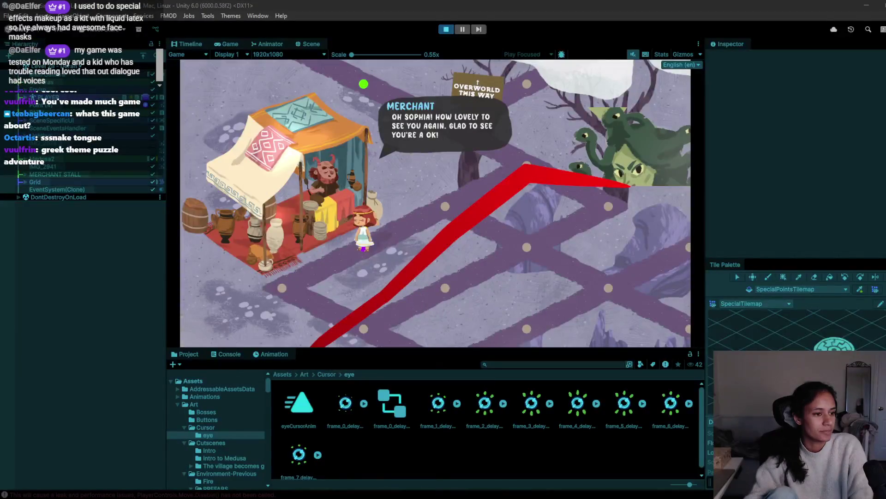
Click through the merchant's shield dialogue to the end, then stop the play-test.
click(308, 278)
click(358, 271)
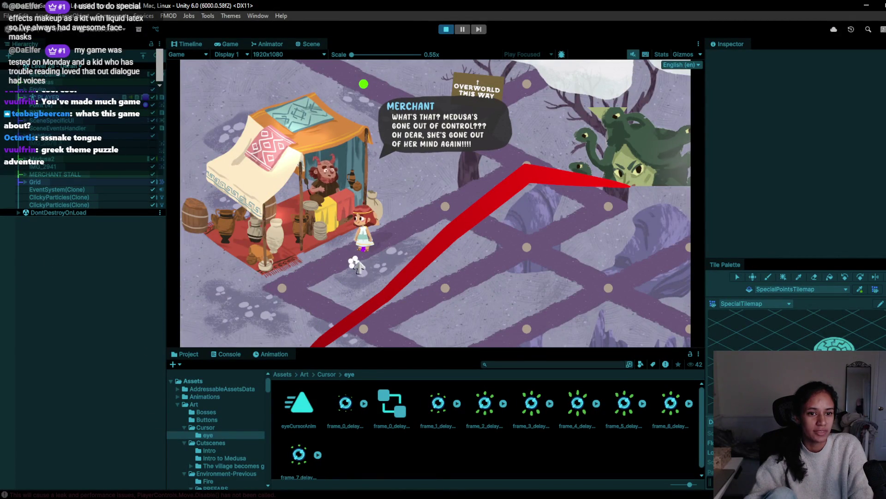
click(356, 264)
click(354, 257)
click(354, 256)
click(354, 255)
click(353, 255)
click(354, 256)
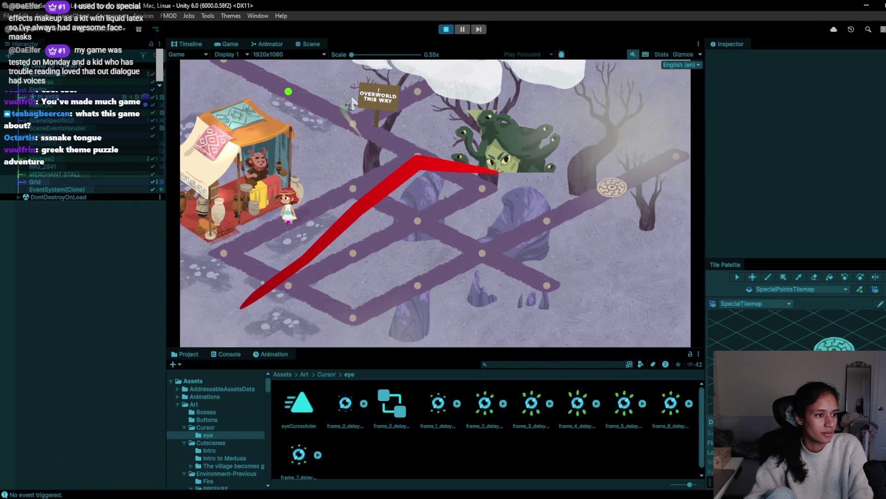
click(447, 30)
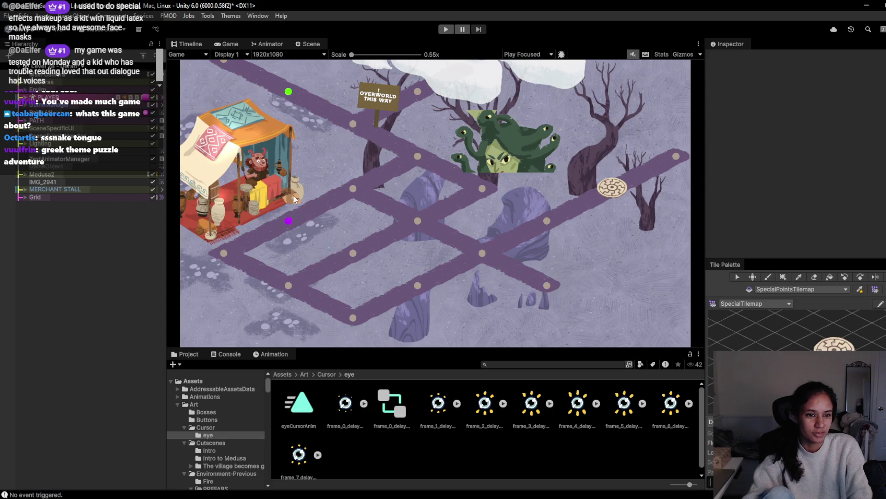
Restart the play-test and walk the character along the path nodes to the merchant.
click(445, 31)
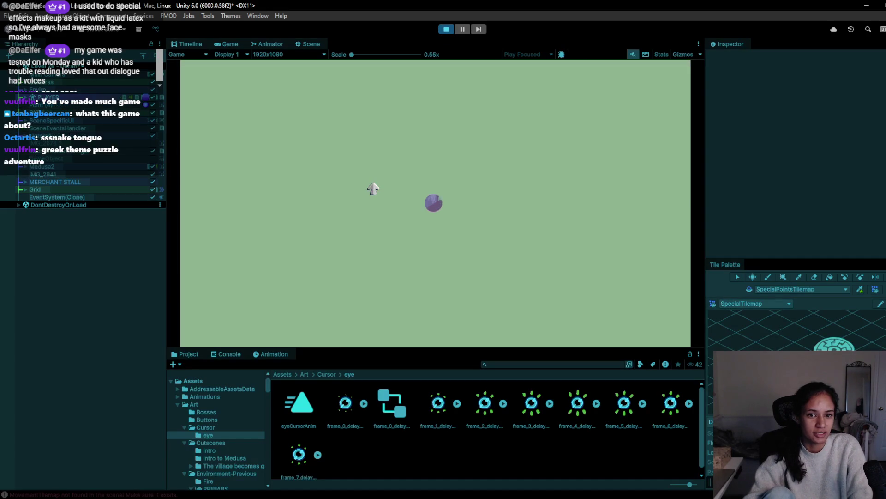
click(416, 167)
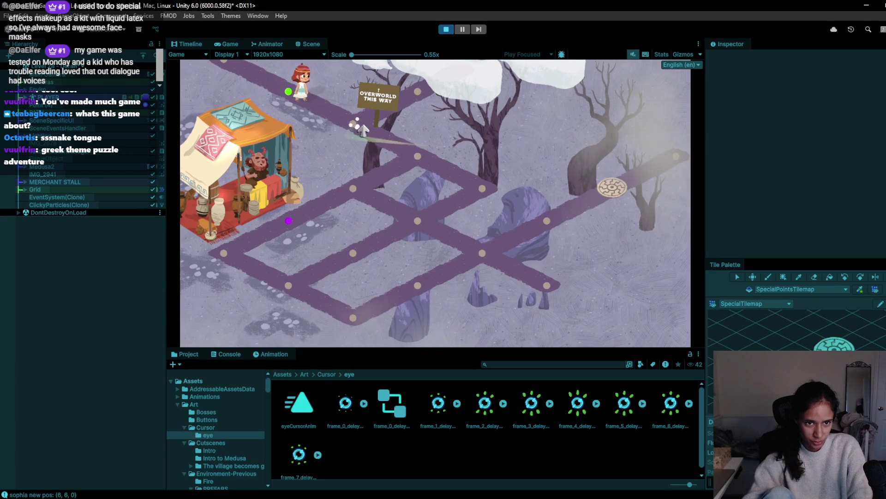
click(415, 167)
click(284, 225)
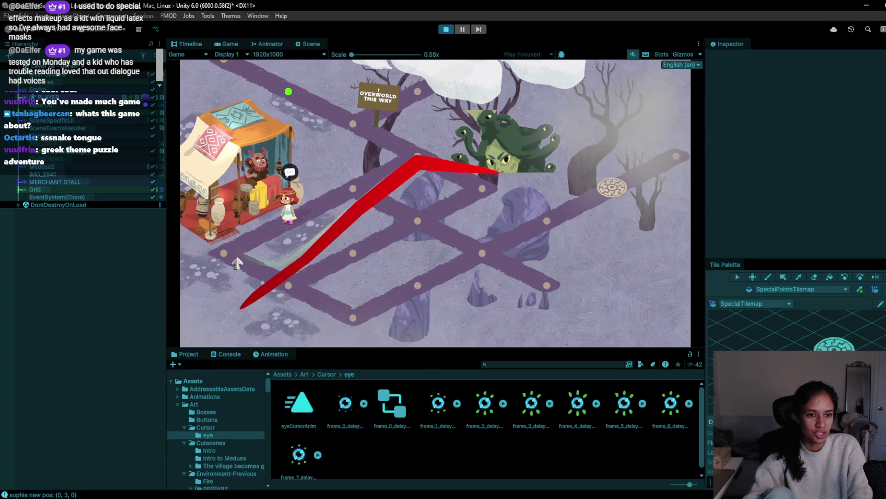
click(287, 221)
click(283, 230)
click(281, 198)
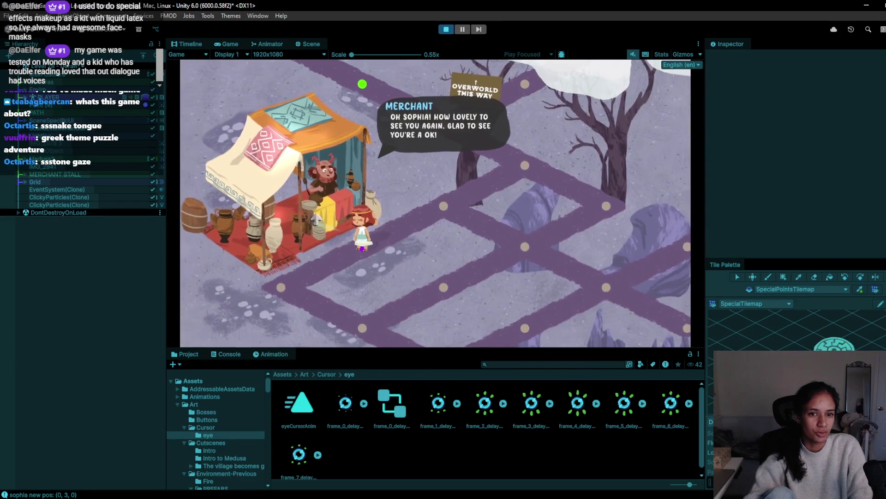
Read through the merchant's dialogue lines until the conversation closes.
click(329, 198)
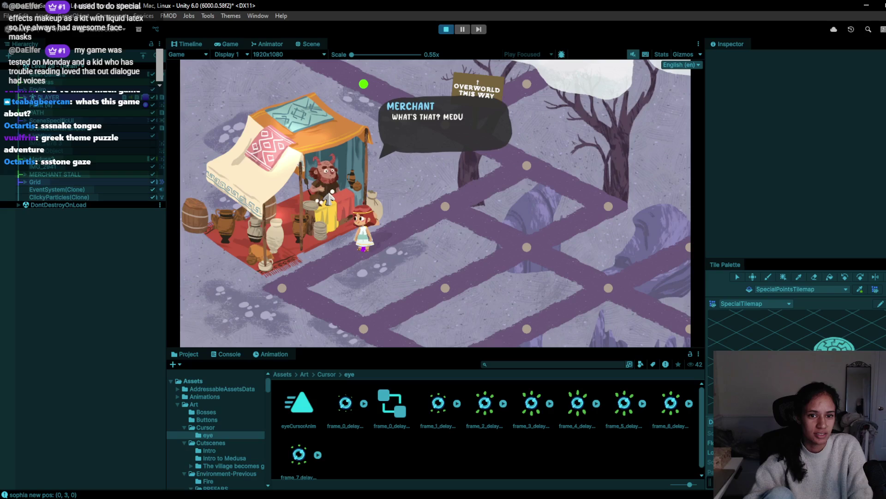
click(329, 198)
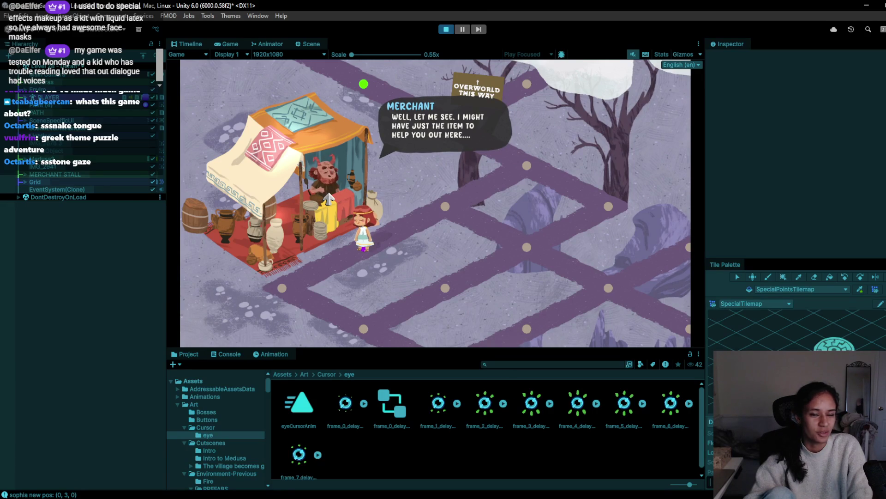
click(329, 198)
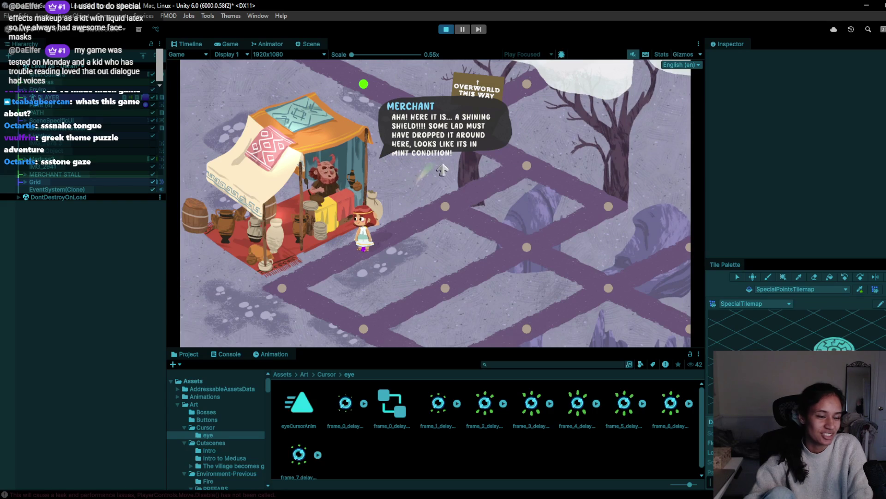
click(428, 206)
click(436, 214)
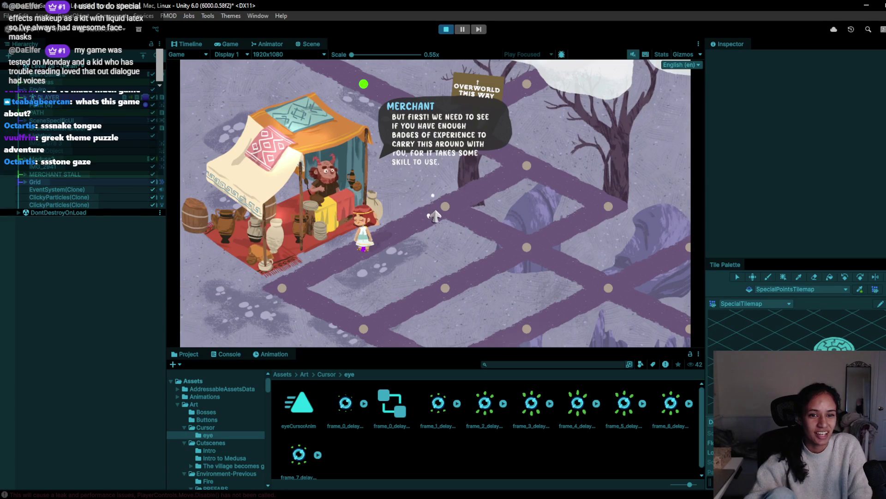
click(437, 217)
click(438, 220)
click(439, 220)
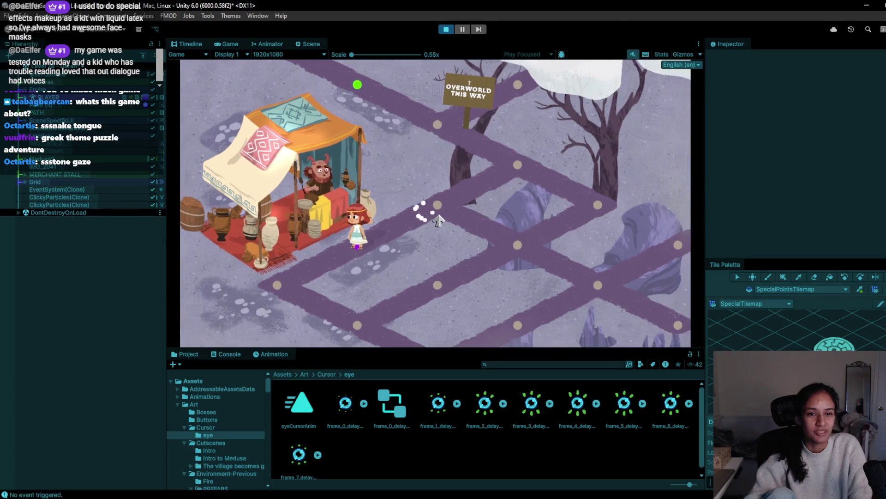
Walk onward to the lower-right path tile into Medusa's gaze, then pause and stop the game.
click(361, 189)
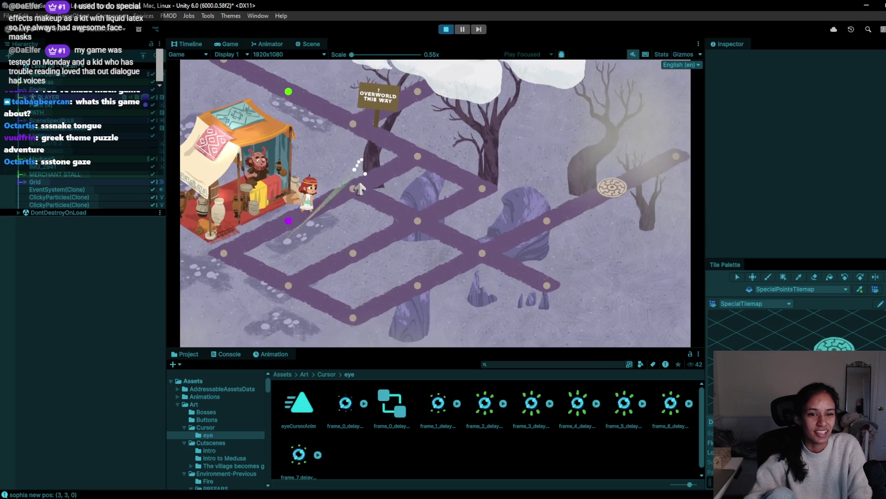
click(415, 235)
click(480, 253)
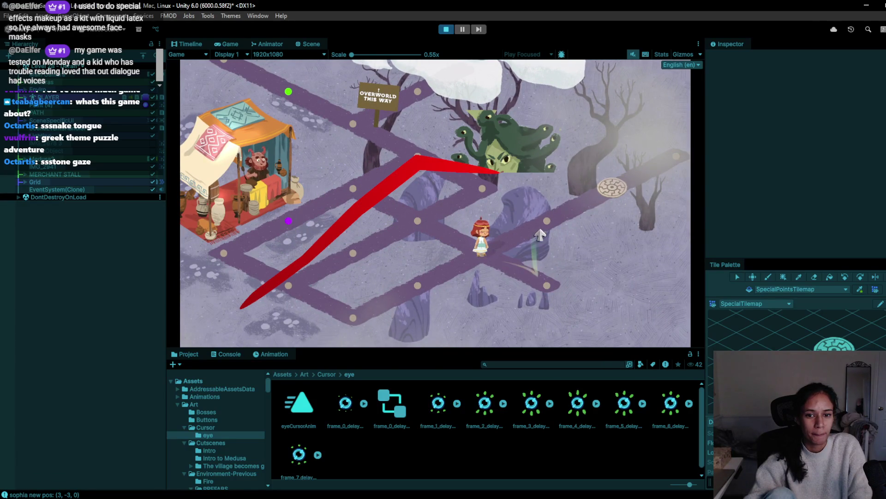
key(ctrl+shift+p)
key(ctrl+p)
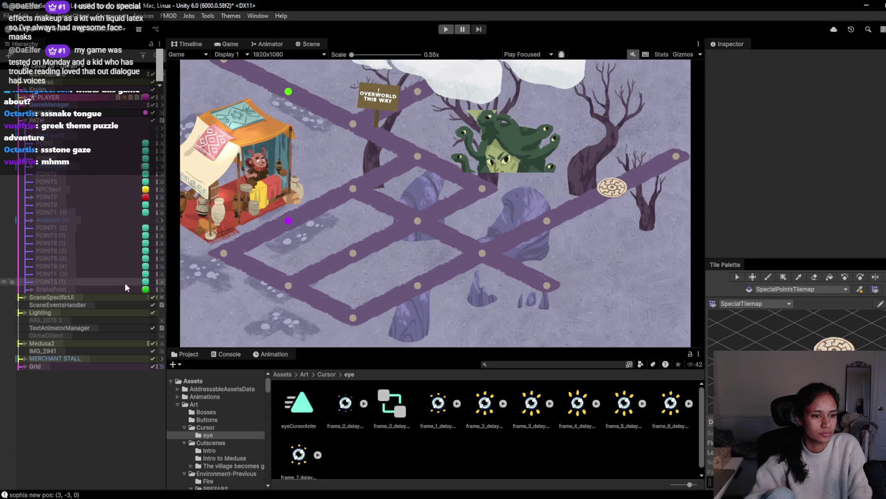
Enable the SnakePoint object and play-test walking the character along the path nodes.
click(153, 290)
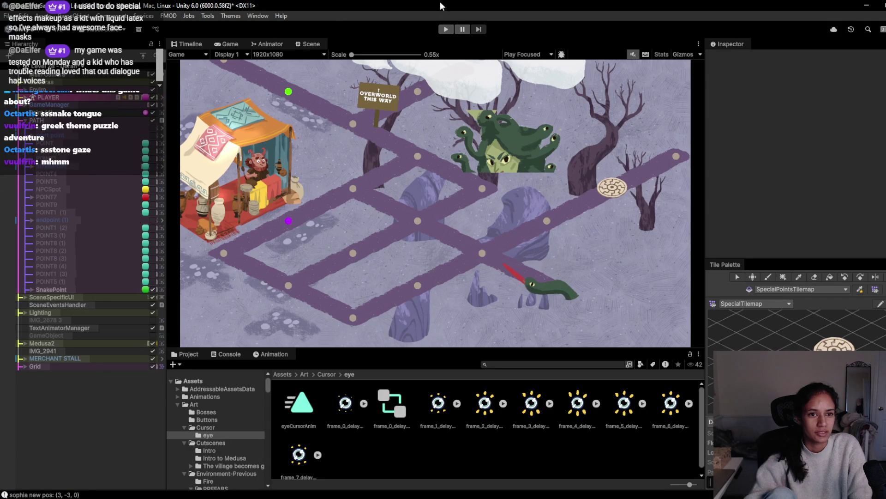
click(446, 29)
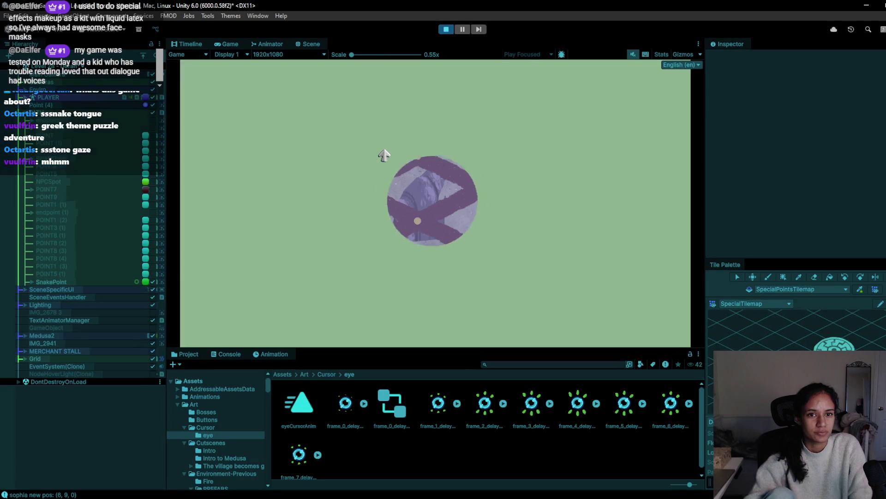
click(398, 175)
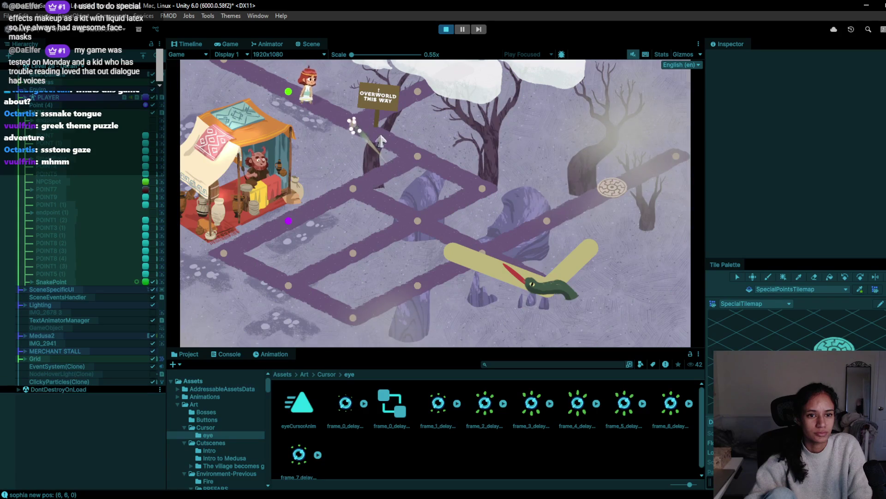
click(368, 125)
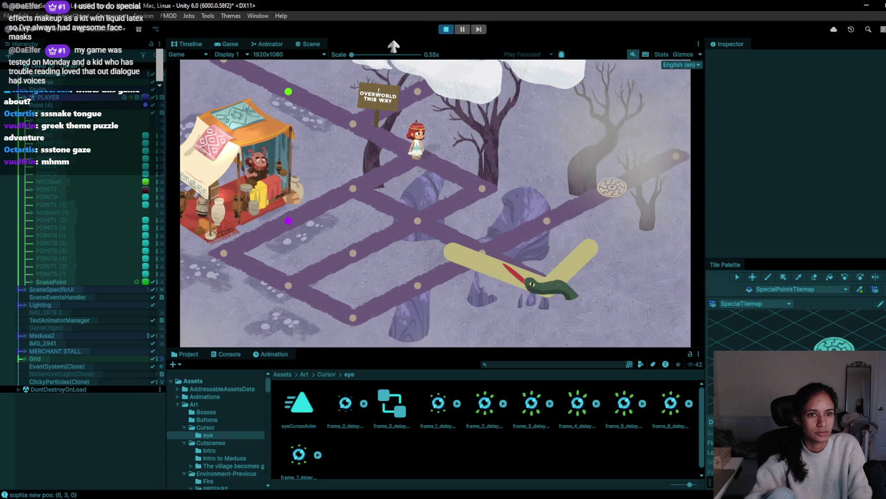
Tick Art Assets Complete in PATH's Level Info, then walk the girl down to the central path node.
click(54, 112)
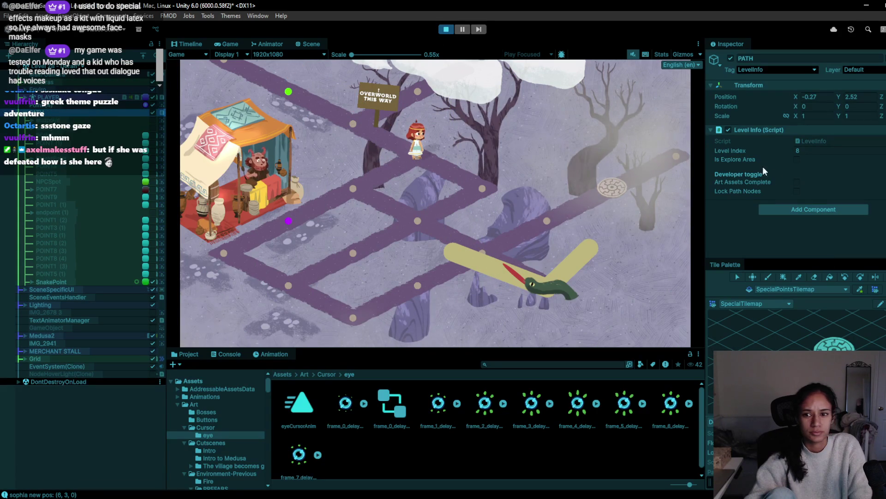
click(447, 30)
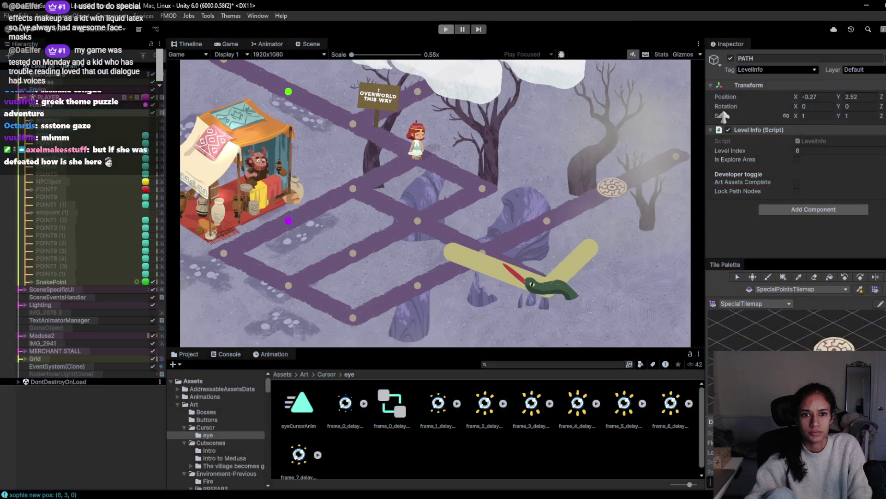
click(797, 182)
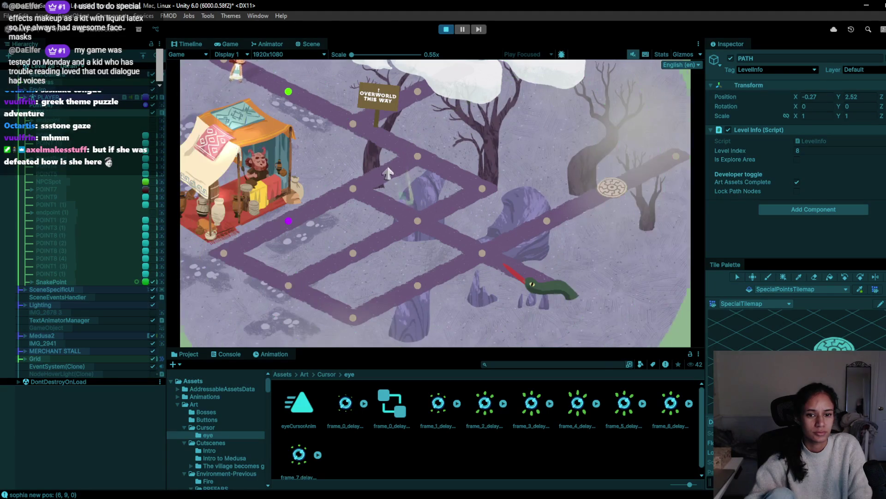
click(348, 127)
click(417, 158)
Walk Sophia to the merchant and click through his shining-shield dialogue until it closes.
click(353, 187)
click(287, 221)
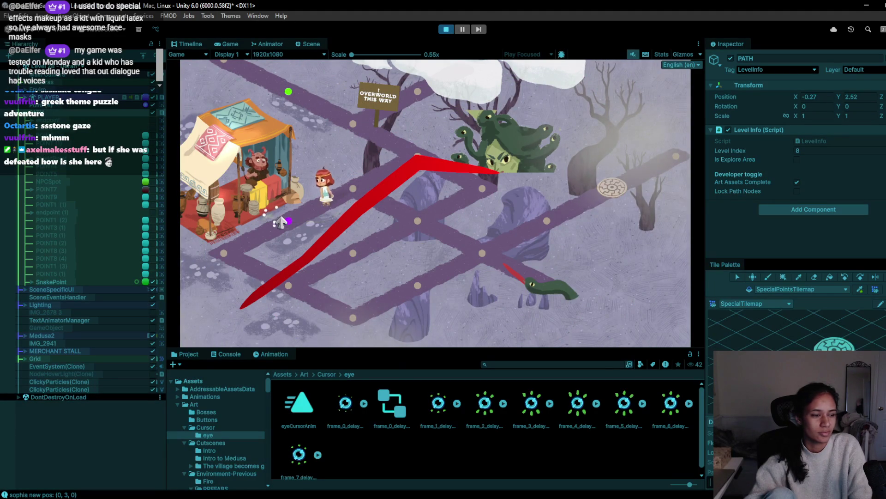
click(249, 210)
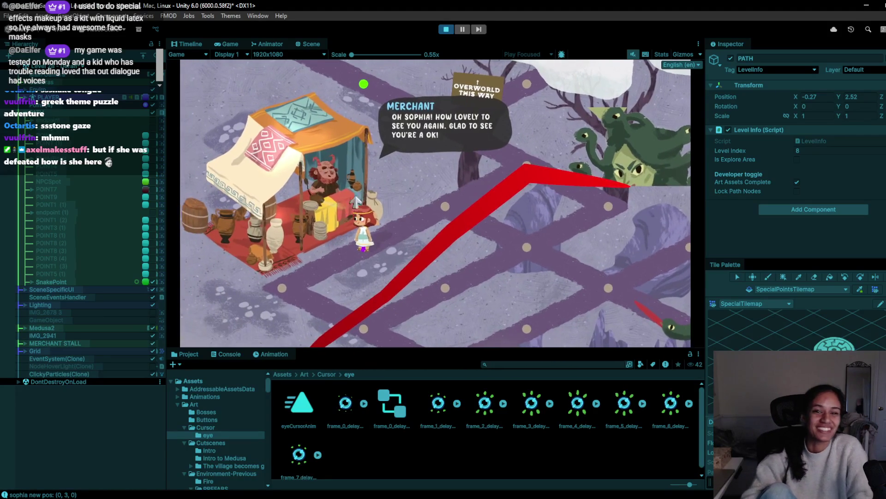
click(335, 201)
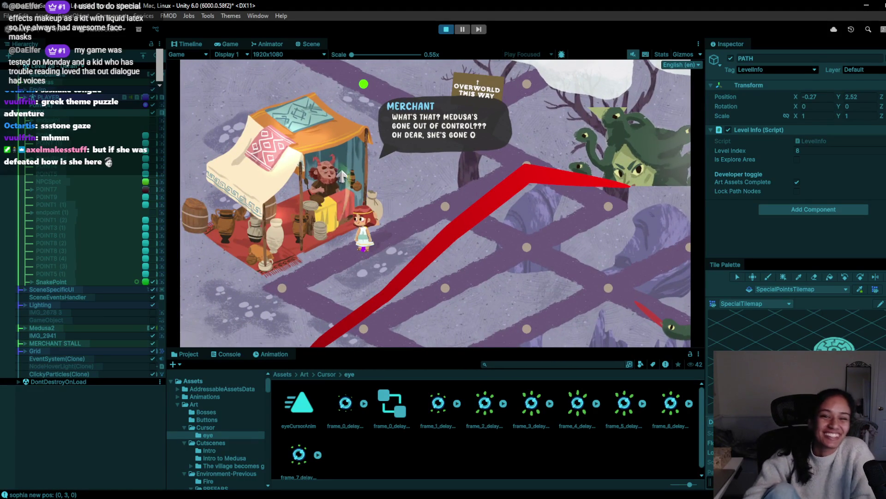
click(333, 199)
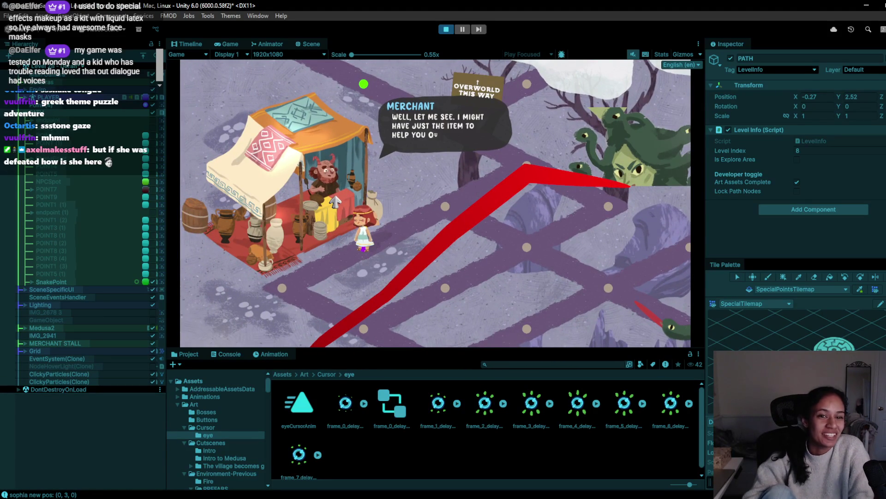
click(332, 200)
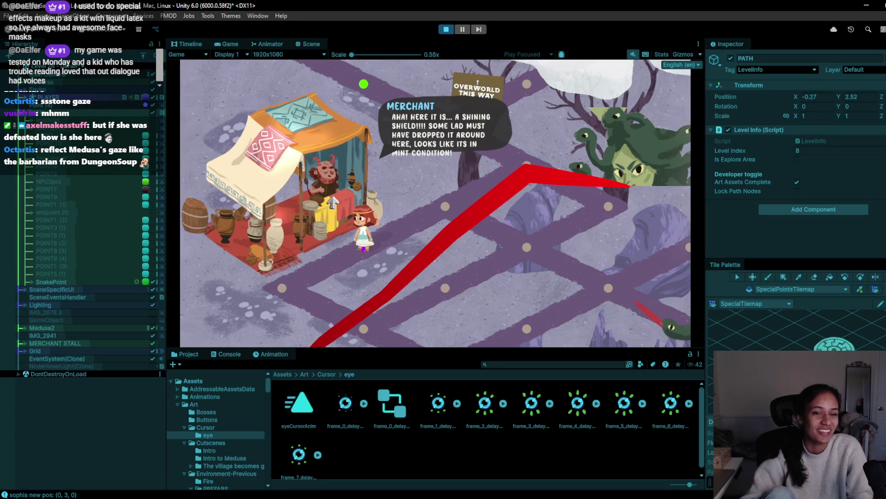
click(332, 201)
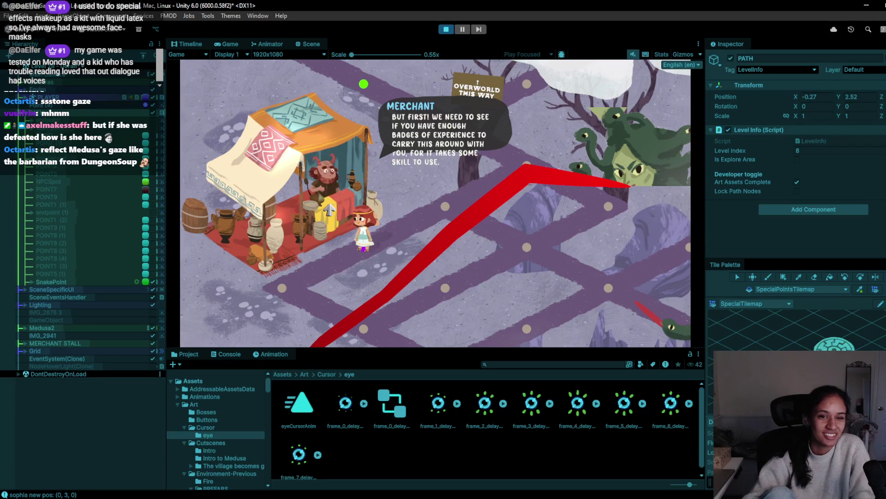
click(287, 168)
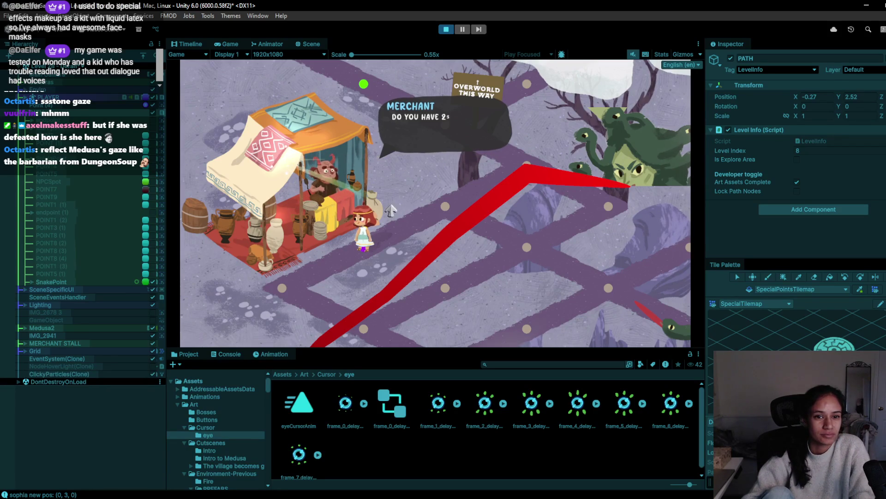
click(355, 207)
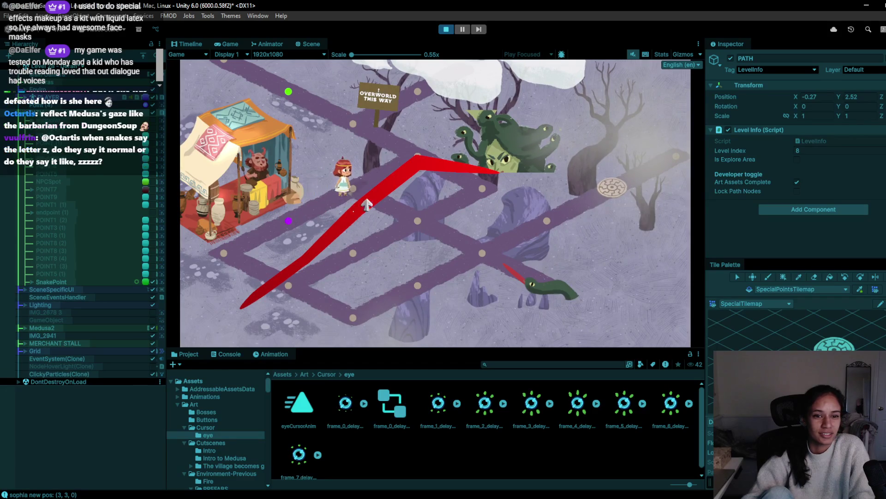
Walk Sophia along the paths past Medusa's gaze to the level's exit node.
click(290, 227)
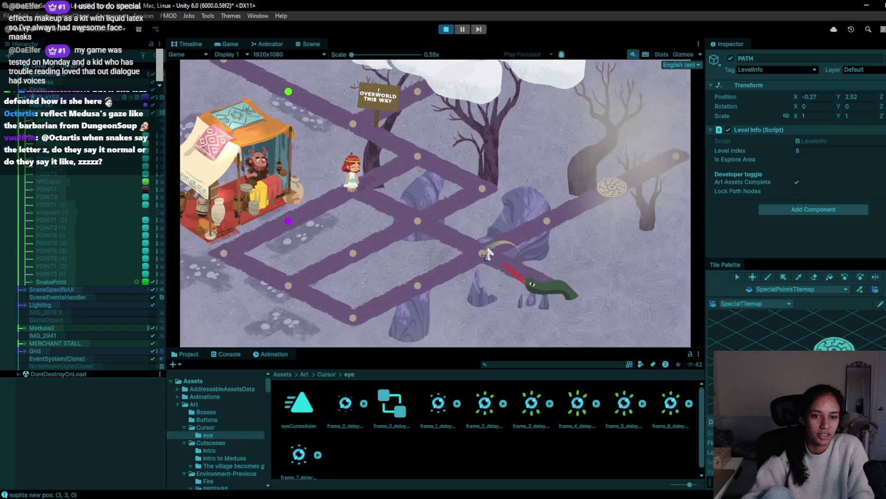
click(240, 247)
click(226, 252)
click(294, 231)
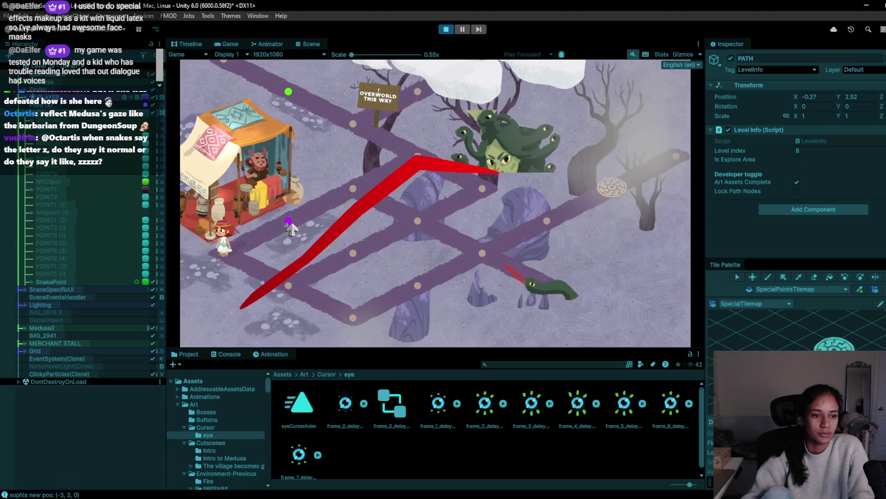
click(356, 186)
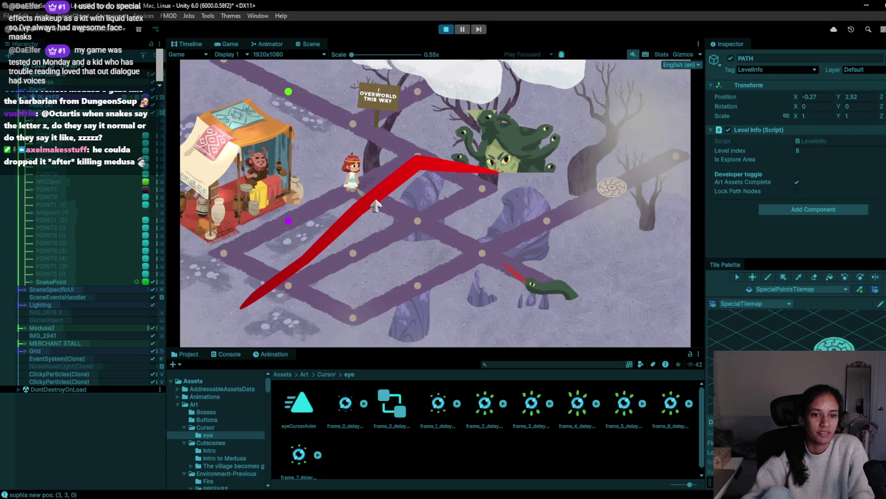
click(369, 186)
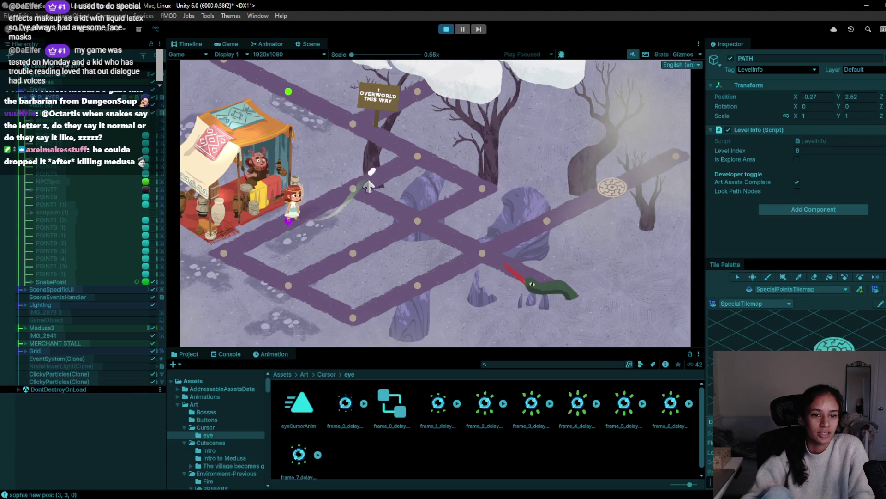
click(418, 231)
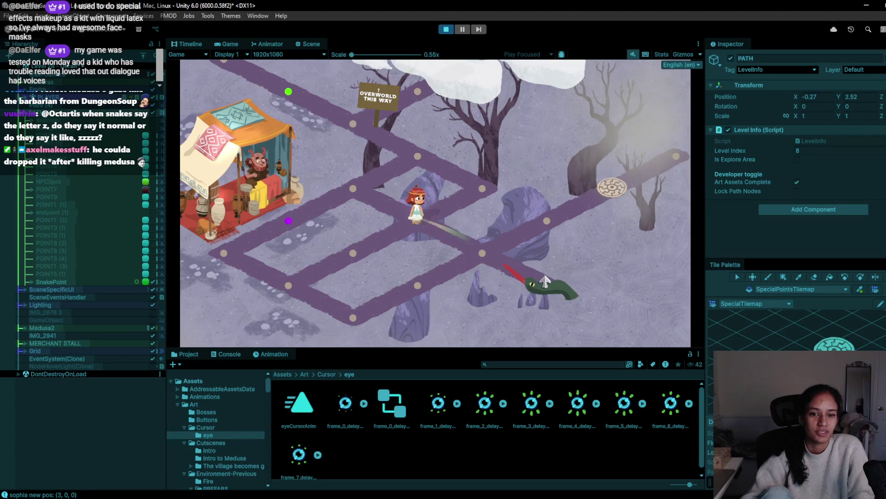
click(354, 189)
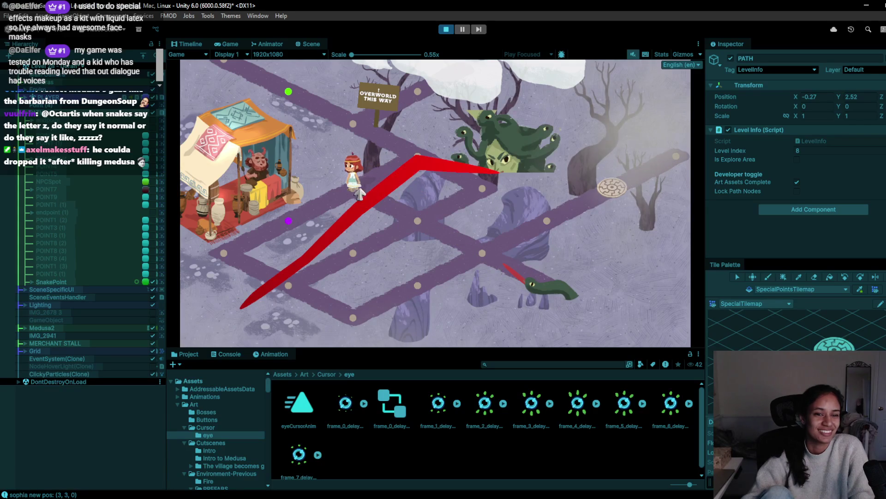
click(330, 201)
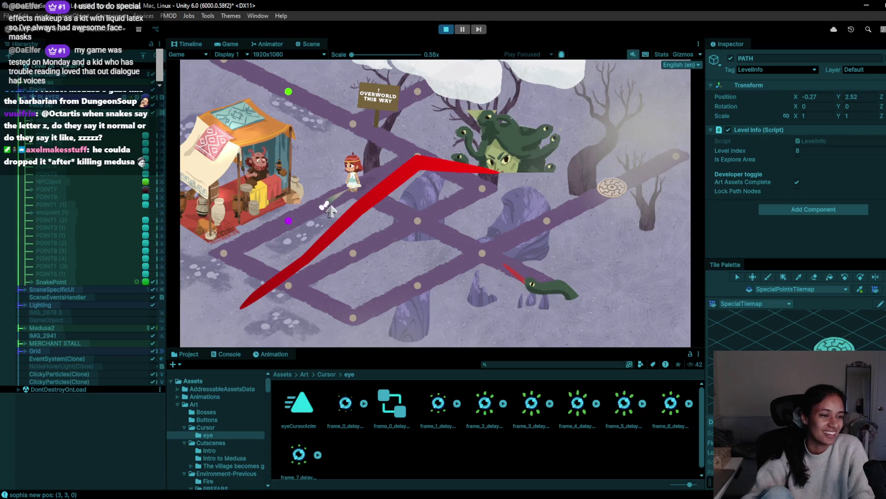
click(288, 227)
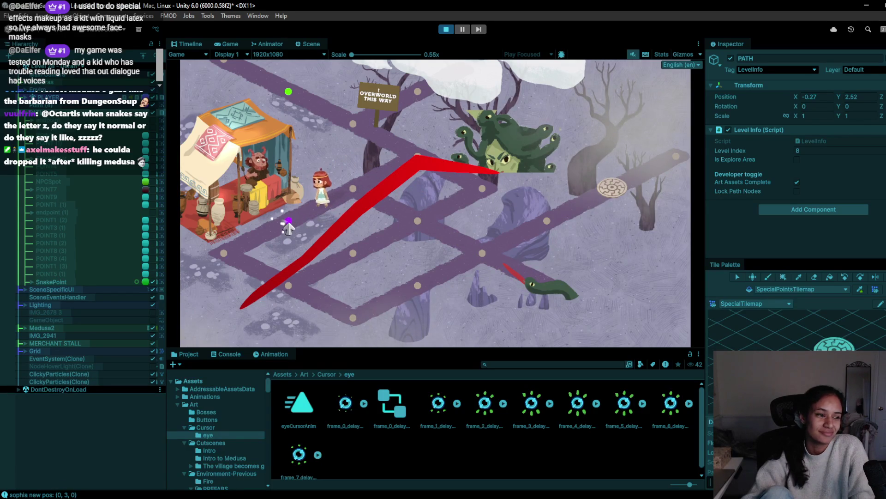
click(285, 308)
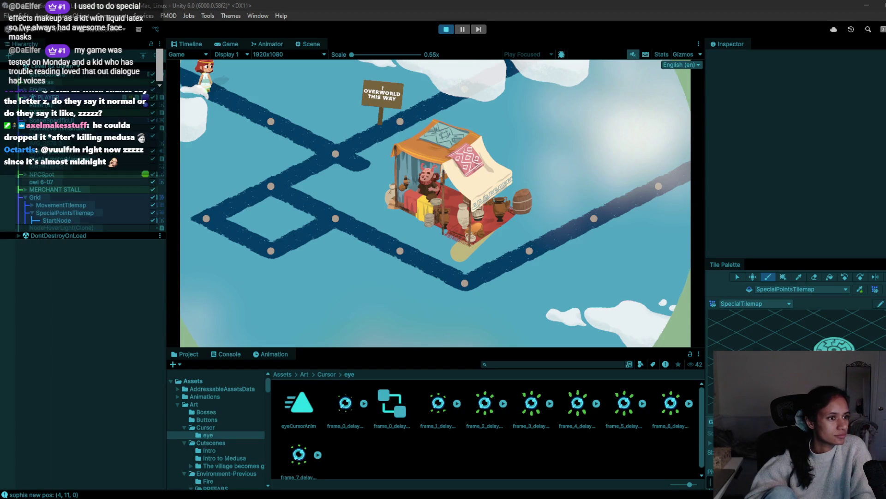
Click in the Game view, then end the play-test with Ctrl+P.
click(636, 60)
click(636, 58)
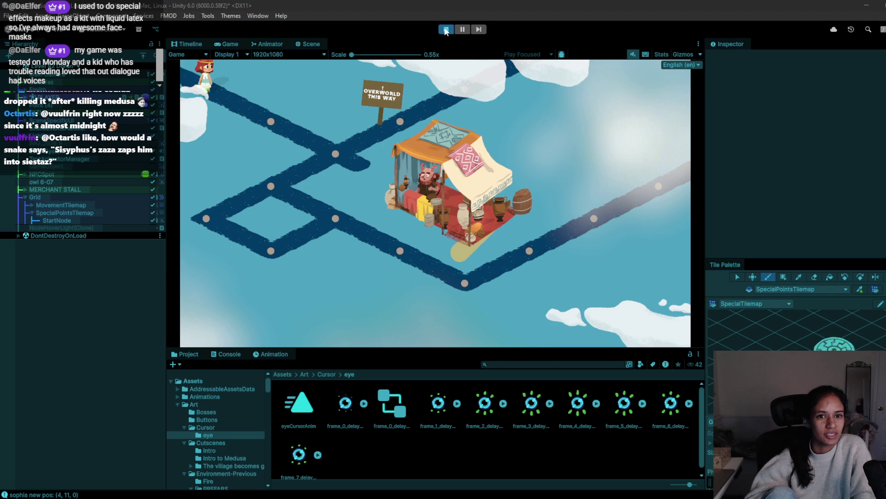
key(ctrl+p)
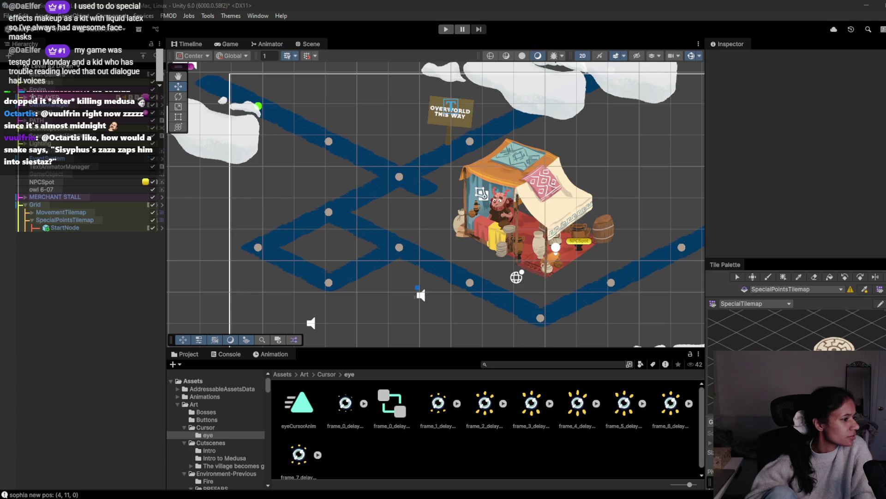
Switch to another level, saving Level 42 Doran, and start playing it with Ctrl+P.
click(72, 69)
click(56, 149)
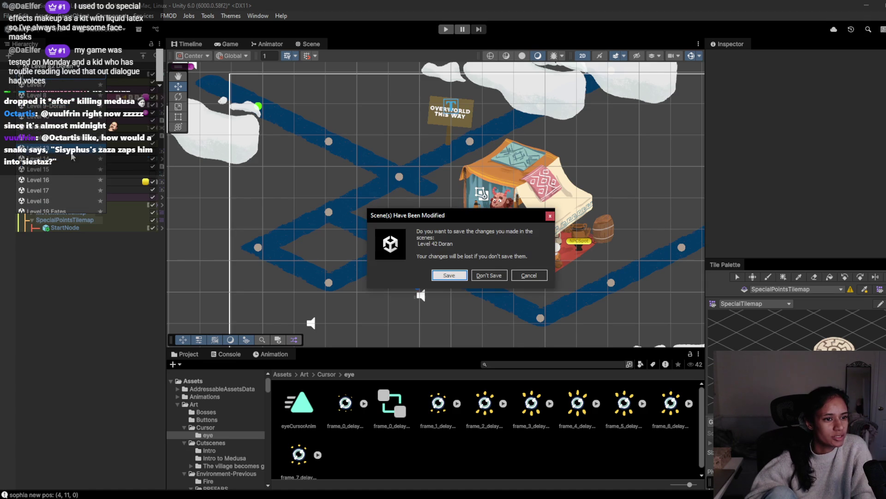
click(444, 277)
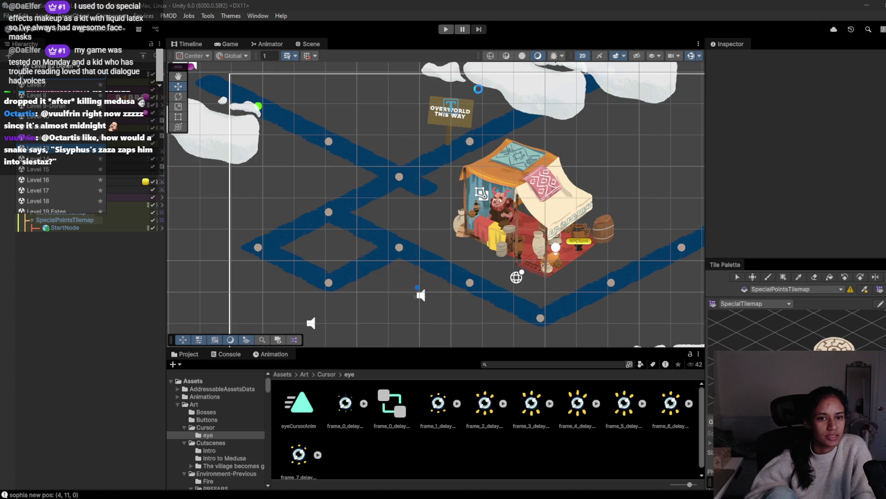
key(ctrl+p)
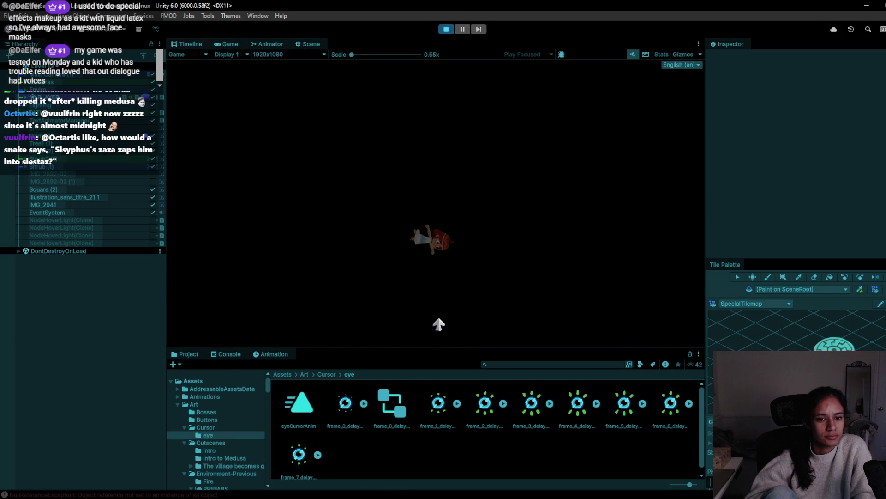
Restart the play-test and walk the girl along the path using the eye cursor.
click(447, 29)
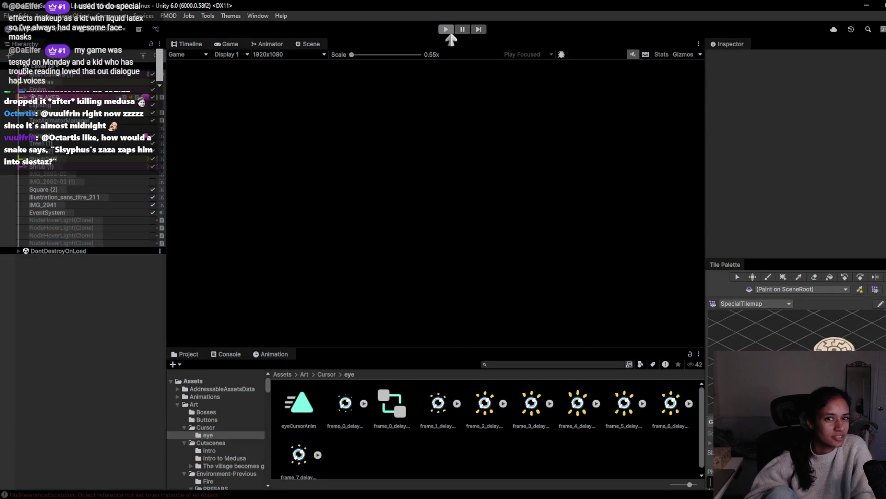
click(447, 29)
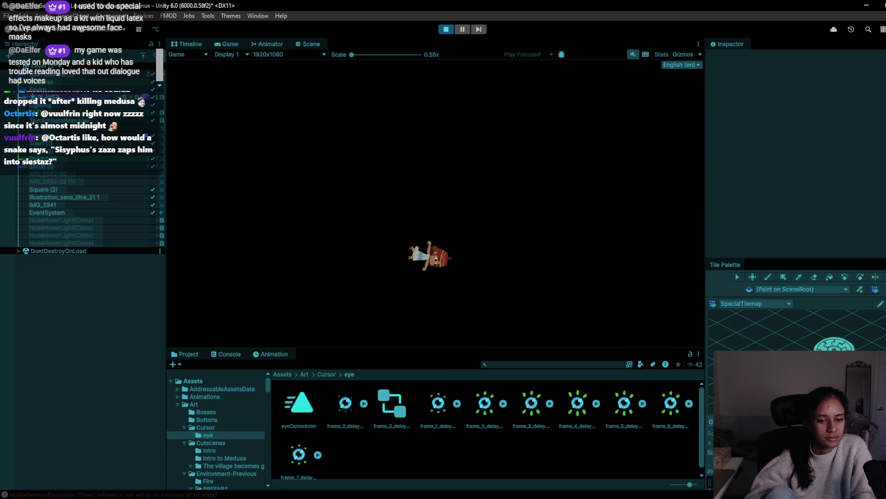
click(513, 222)
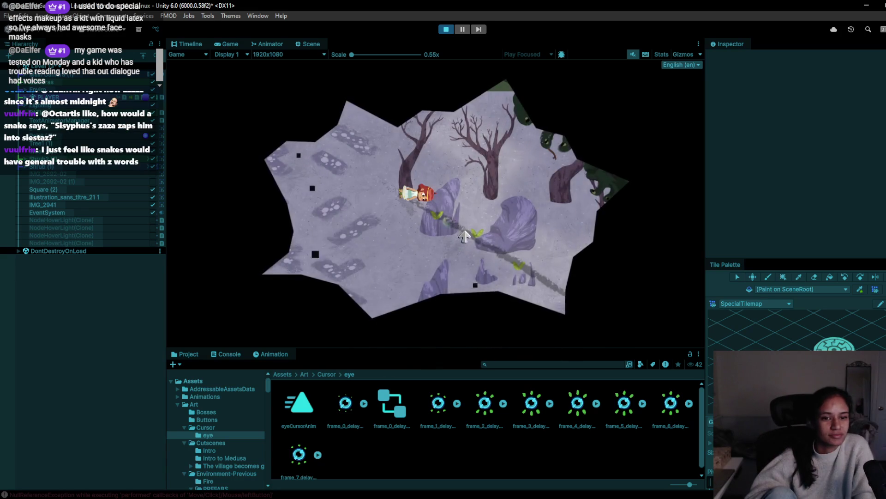
click(463, 236)
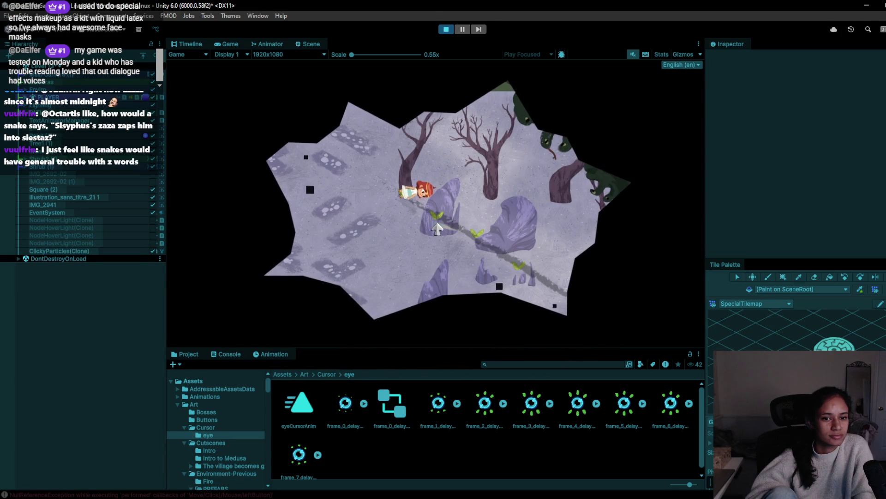
click(436, 228)
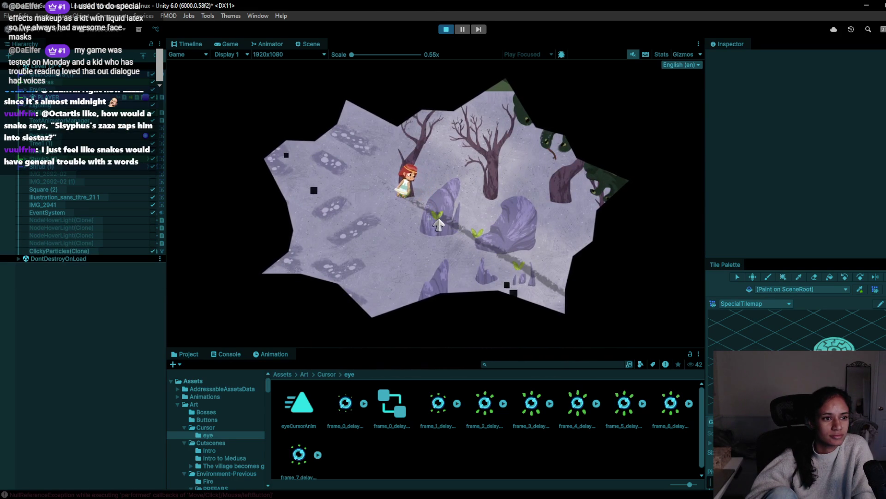
click(433, 223)
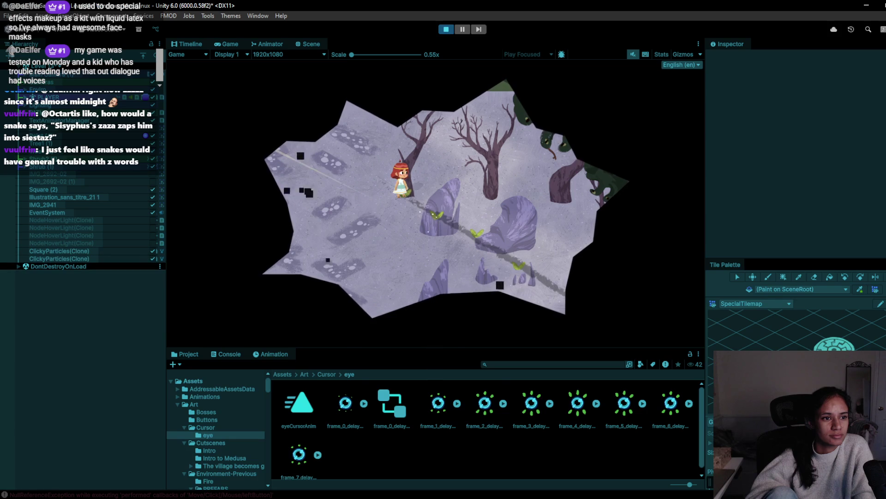
Expand and collapse Player Movement in the Inspector, then spawn several click particle bursts.
click(38, 98)
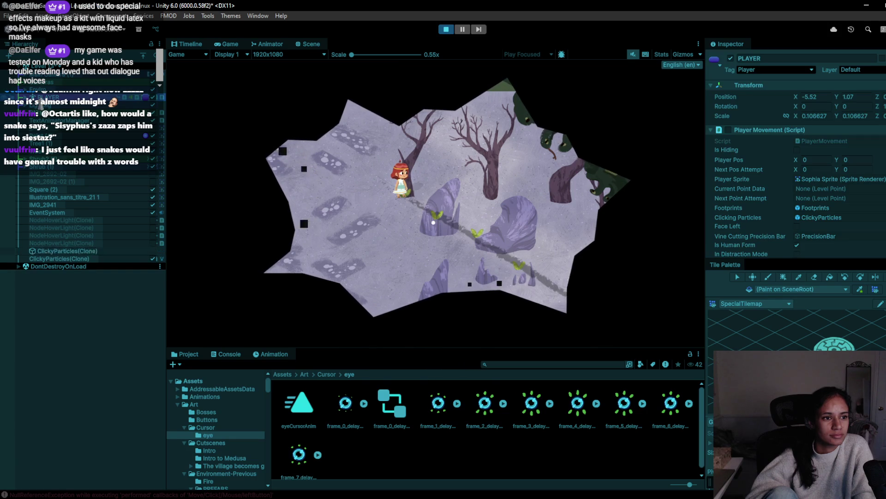
click(720, 130)
click(723, 130)
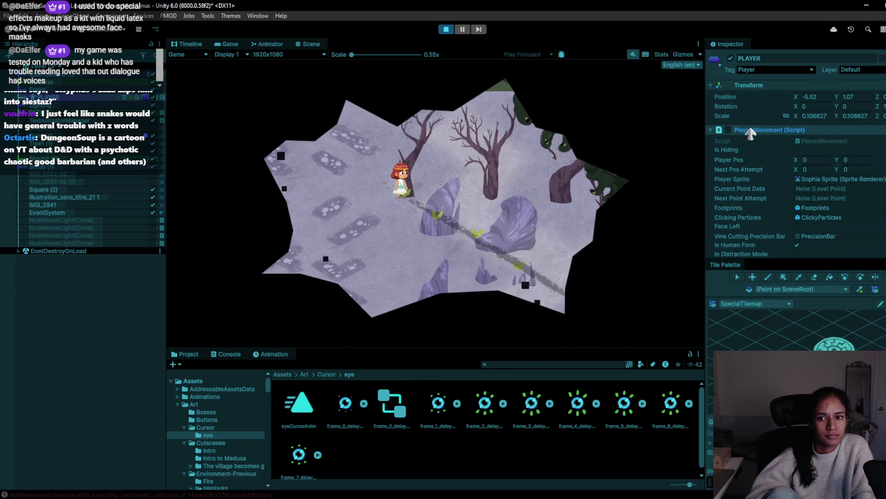
click(729, 133)
click(728, 130)
click(437, 215)
click(431, 216)
click(438, 216)
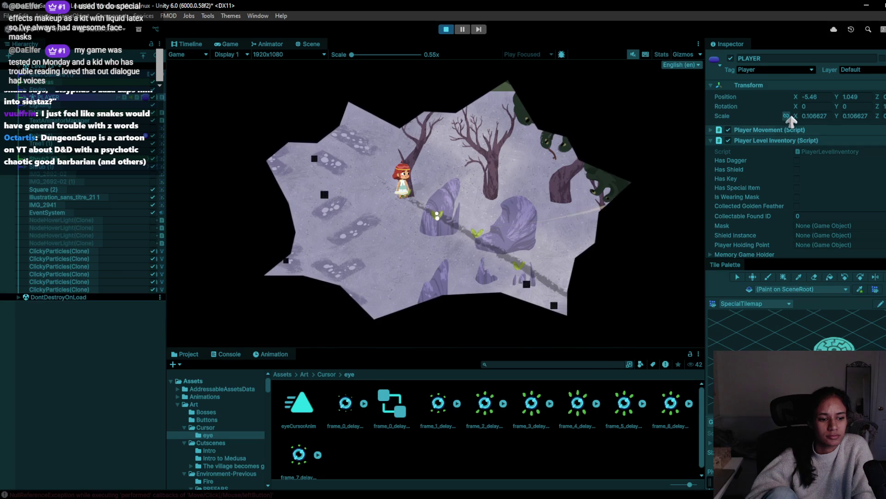
click(427, 224)
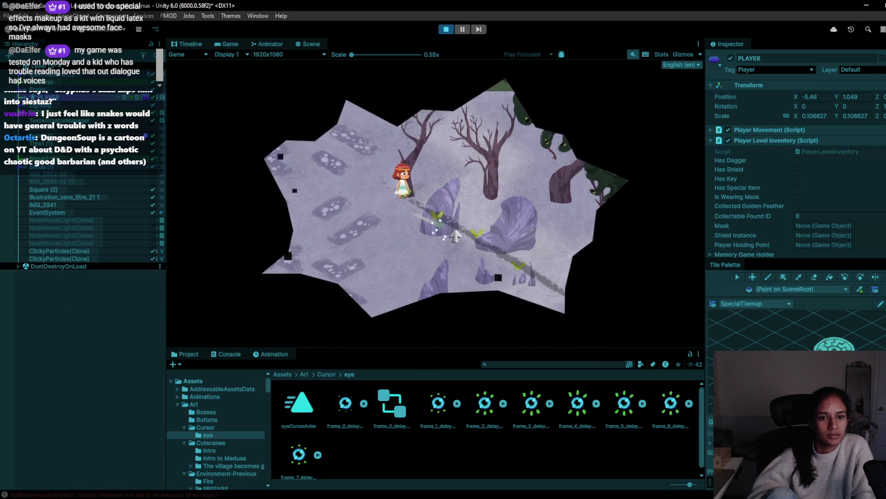
Stop the game and pick another level from the scene list.
click(446, 29)
scroll(61, 187, down, 3)
scroll(60, 181, up, 5)
click(62, 178)
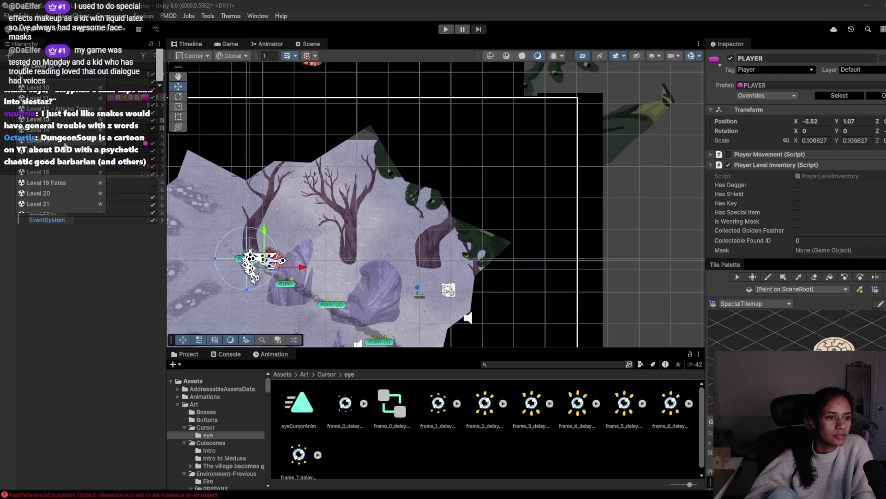
Save the modified scene and load Level 31 - Medusa Final to play its snake maze.
click(449, 275)
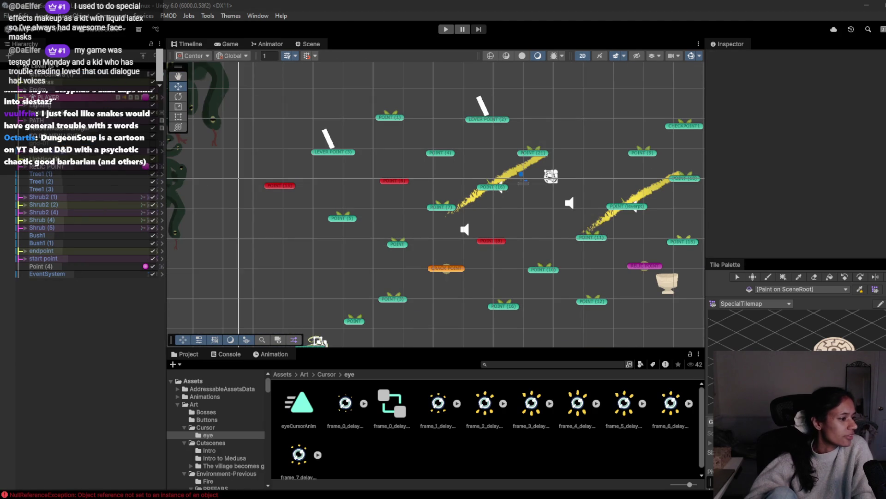
click(52, 74)
scroll(73, 150, down, 10)
scroll(74, 157, down, 5)
scroll(65, 176, down, 5)
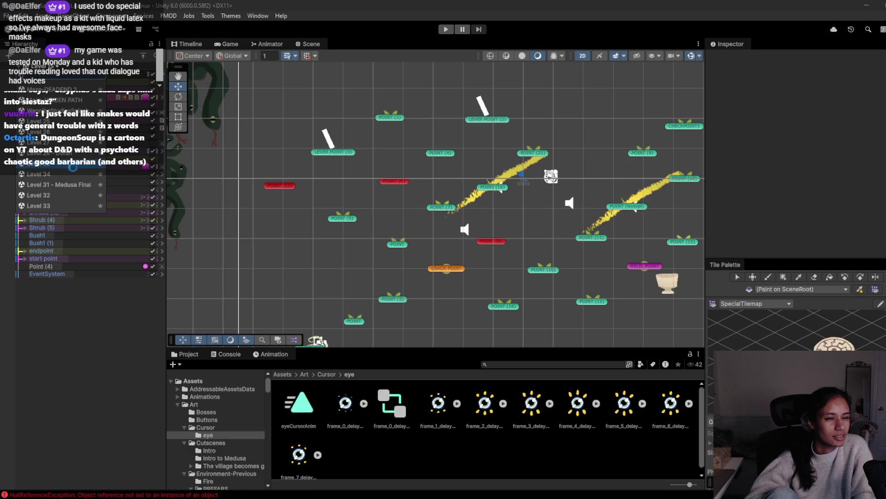
click(64, 169)
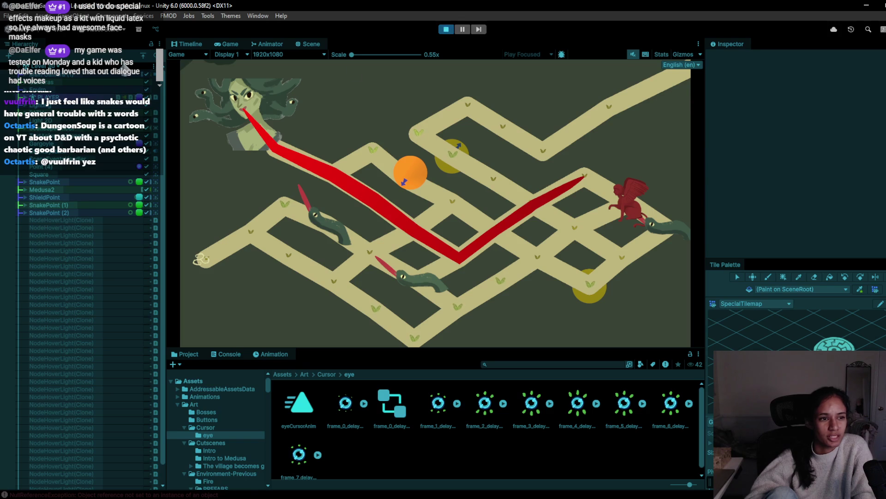
Stop the game and switch to Level 42 Doran, saving the current scene.
click(450, 30)
click(48, 68)
scroll(60, 139, down, 5)
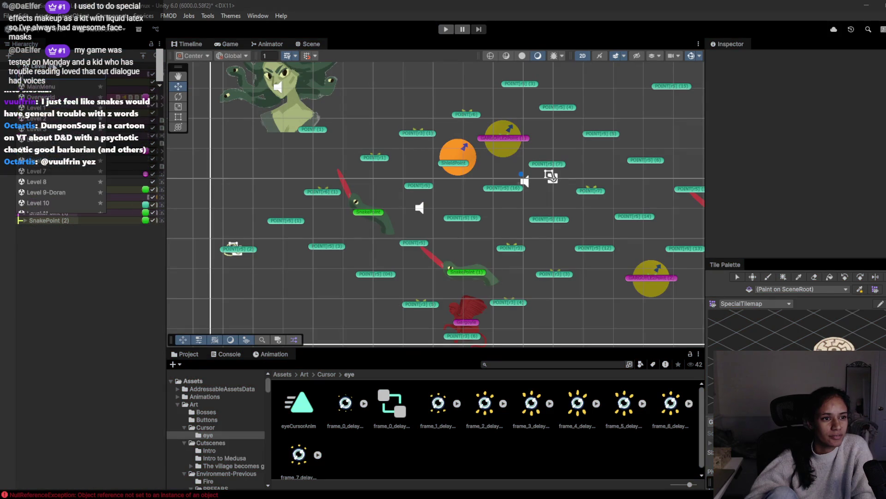
scroll(70, 138, down, 6)
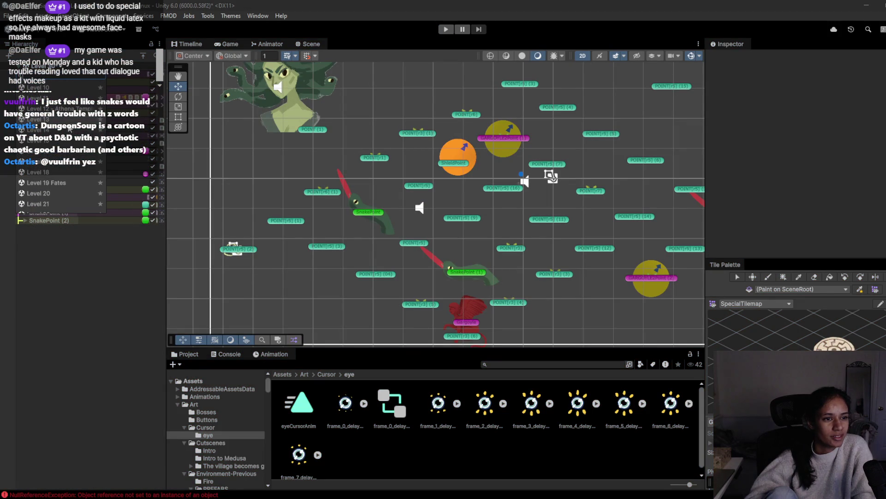
scroll(73, 150, down, 5)
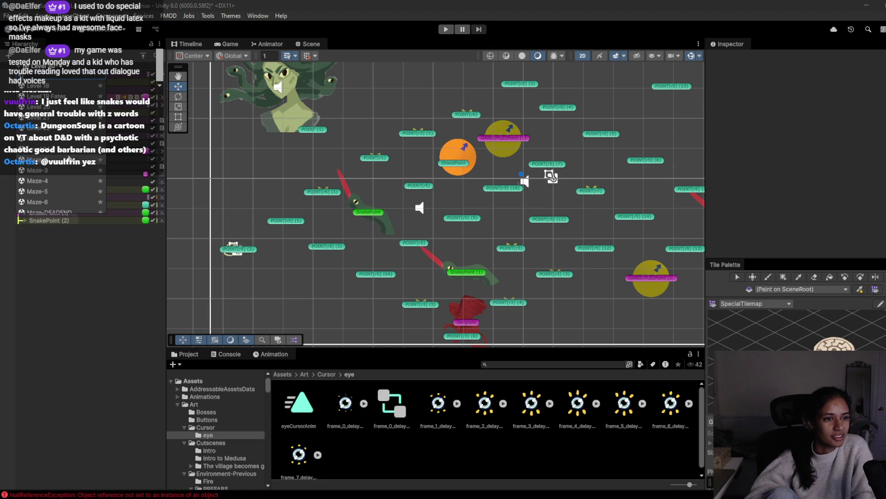
scroll(69, 158, down, 6)
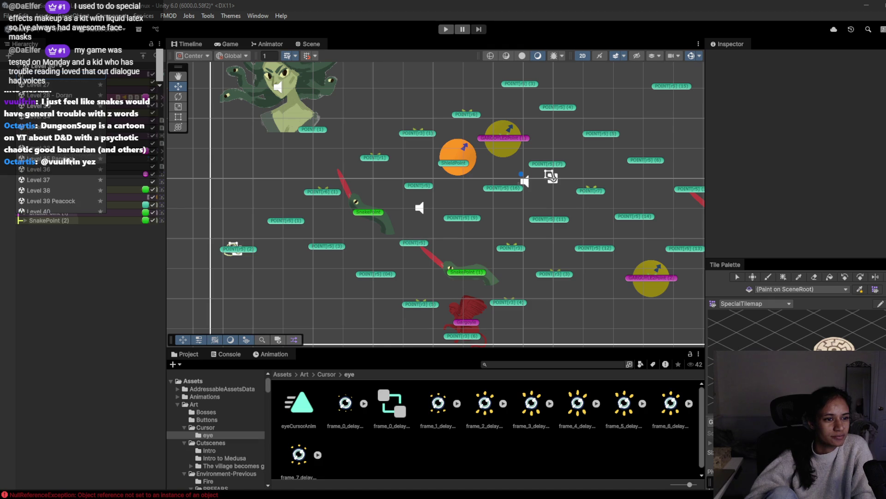
scroll(66, 134, down, 2)
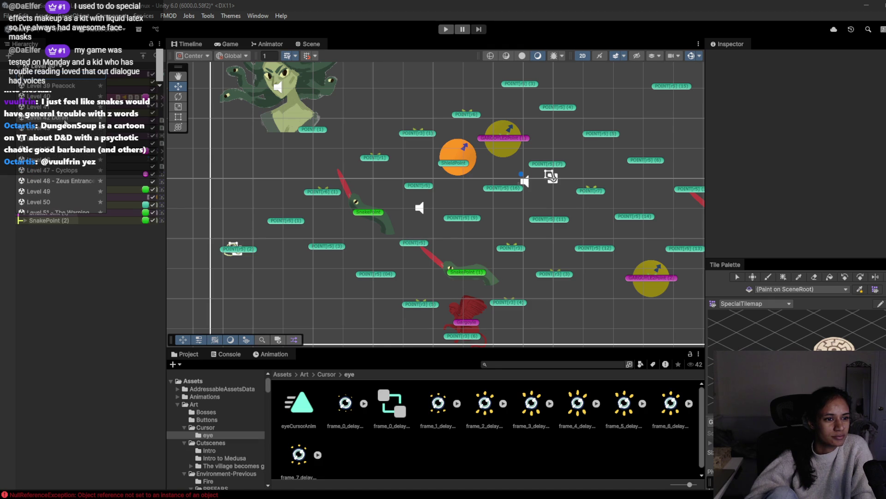
click(65, 121)
click(452, 274)
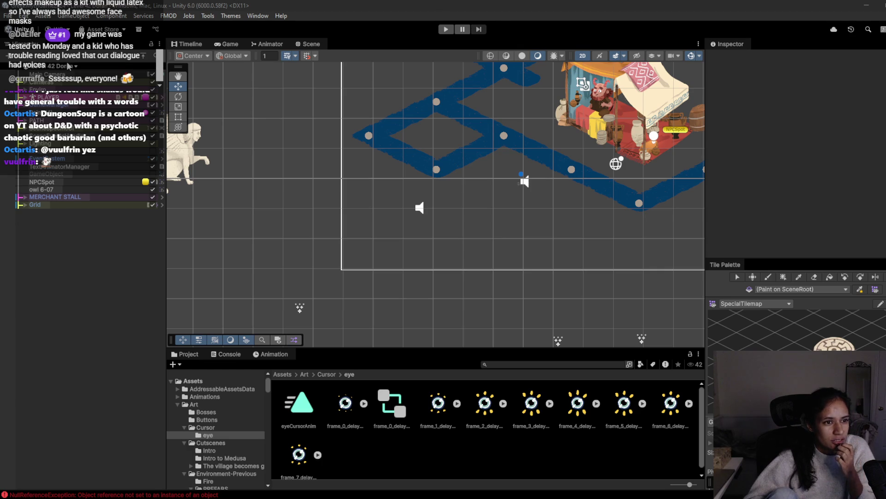
Briefly play-test the village, then open Level 35 Pandora, saving Level 42 Doran.
click(444, 29)
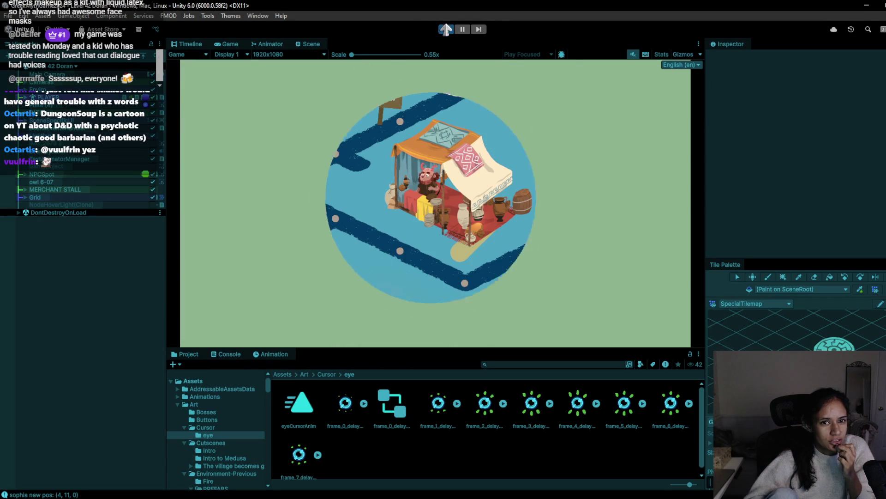
click(446, 29)
click(60, 64)
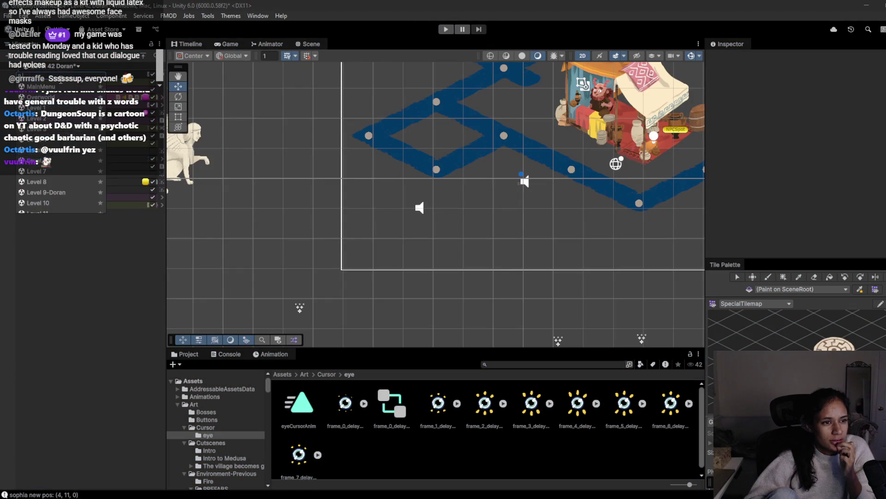
scroll(65, 195, down, 8)
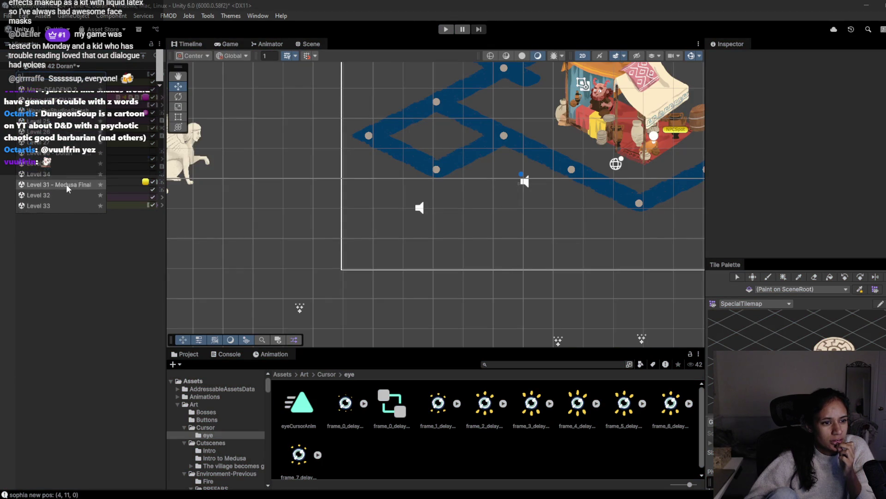
click(67, 187)
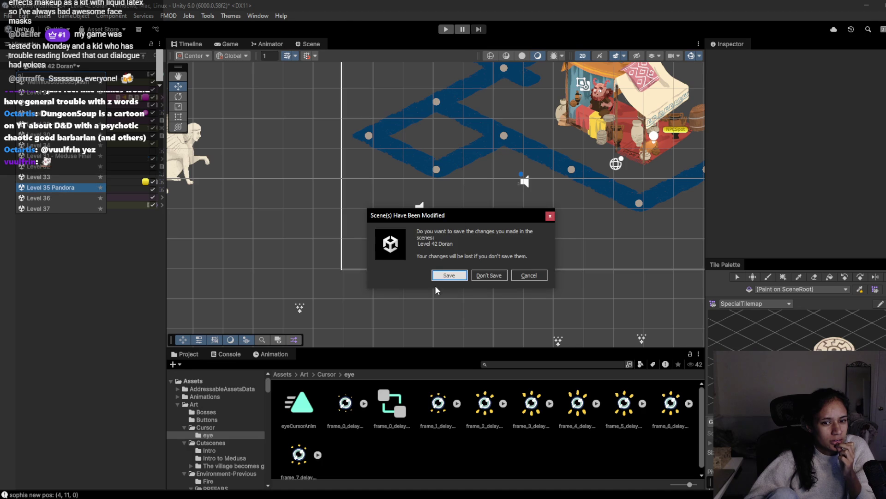
click(450, 277)
Briefly play-test Level 35 Pandora, then open Level 33, saving Pandora's changes.
click(446, 30)
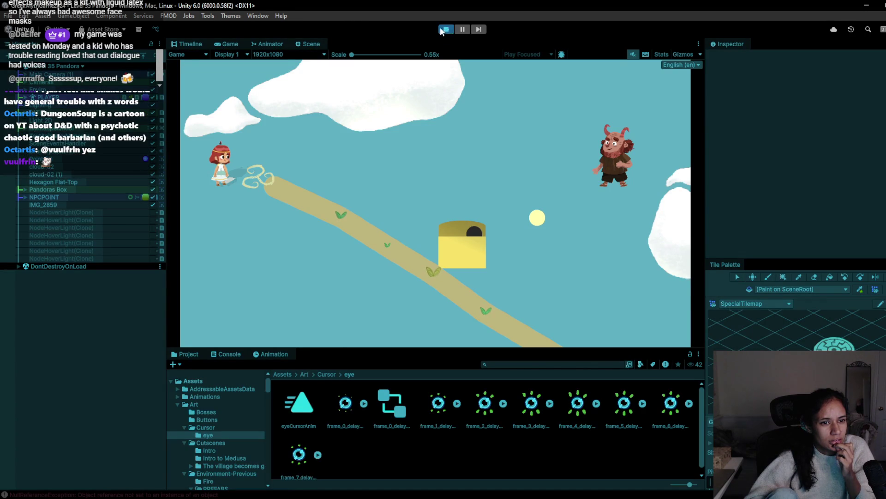
click(447, 30)
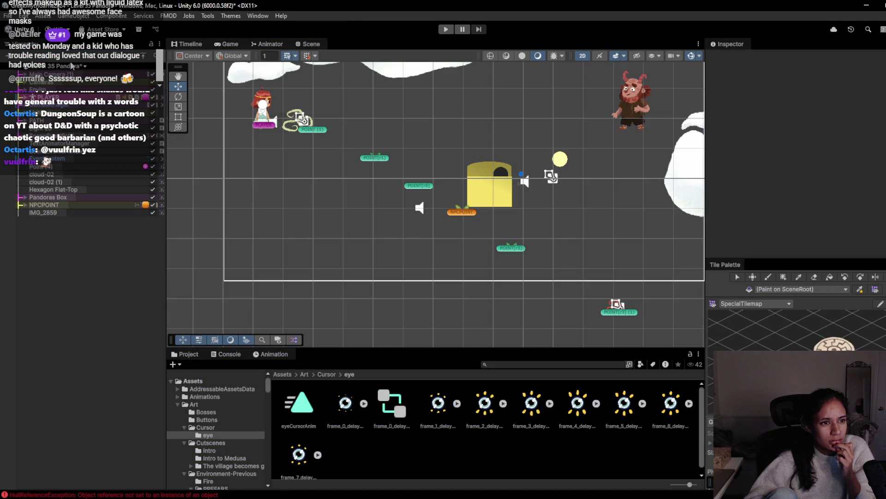
click(71, 66)
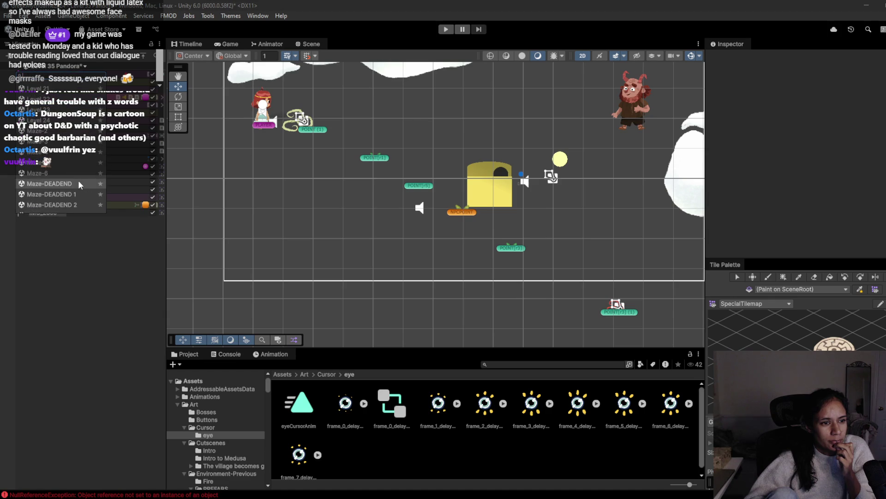
scroll(79, 183, down, 5)
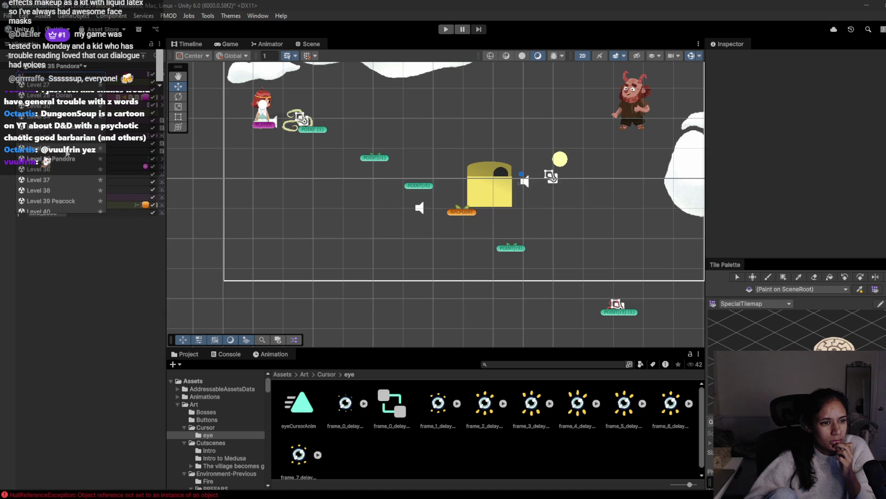
click(55, 149)
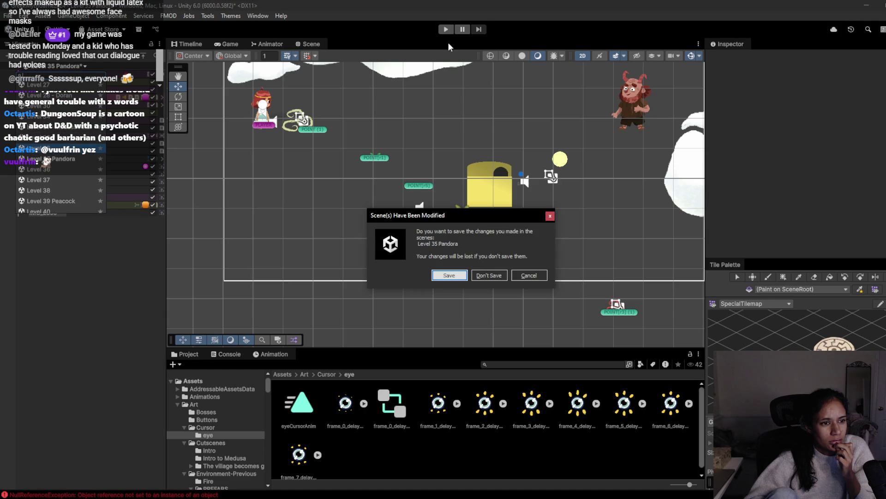
click(439, 274)
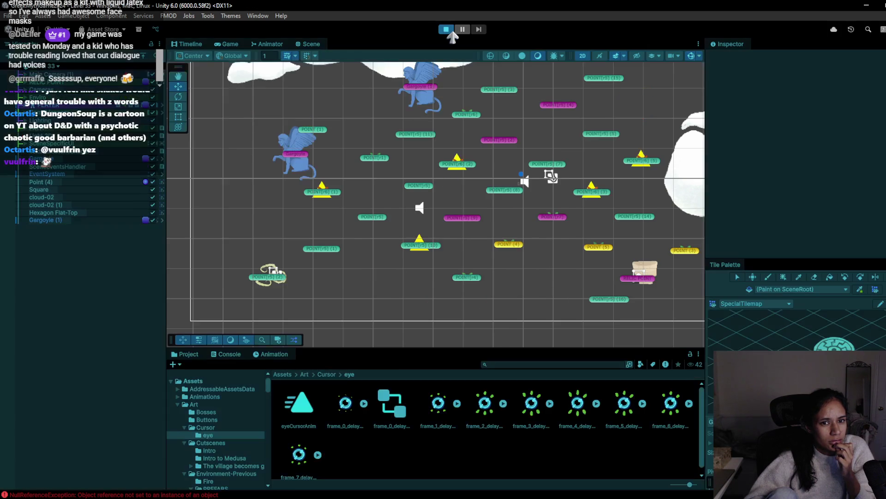
Briefly play-test Level 33, then browse the scene list for the next level.
click(446, 31)
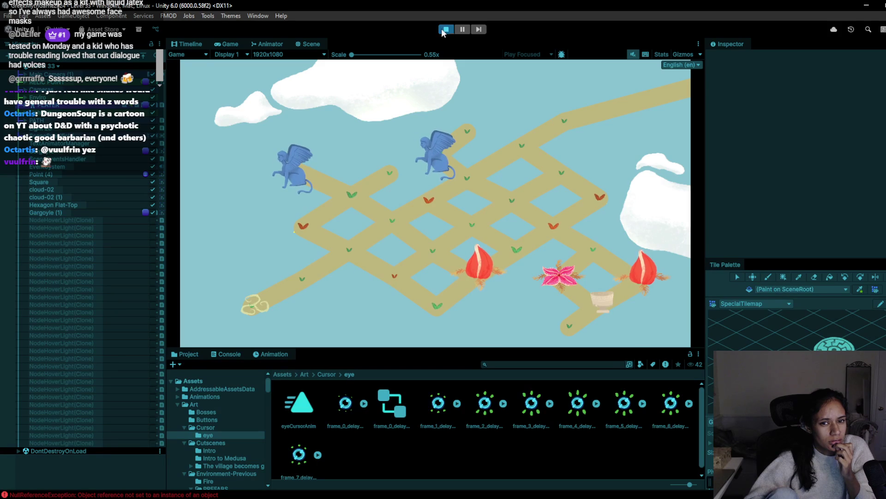
click(443, 30)
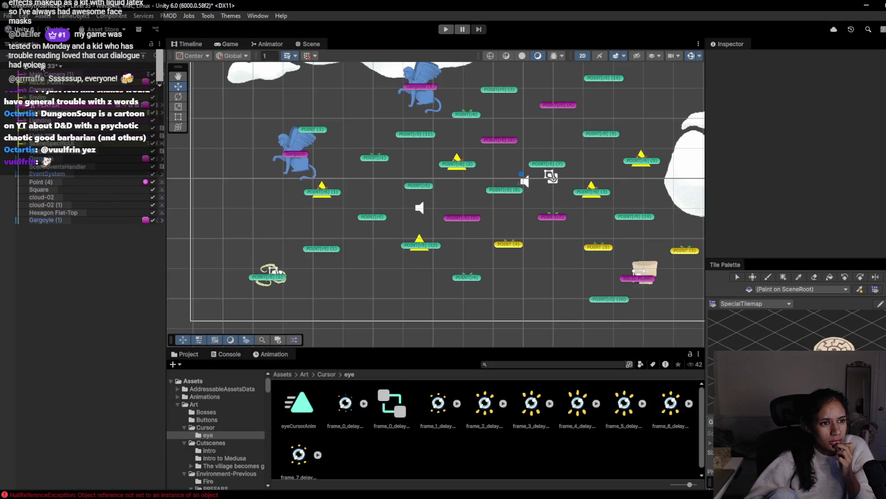
click(21, 29)
scroll(67, 166, down, 8)
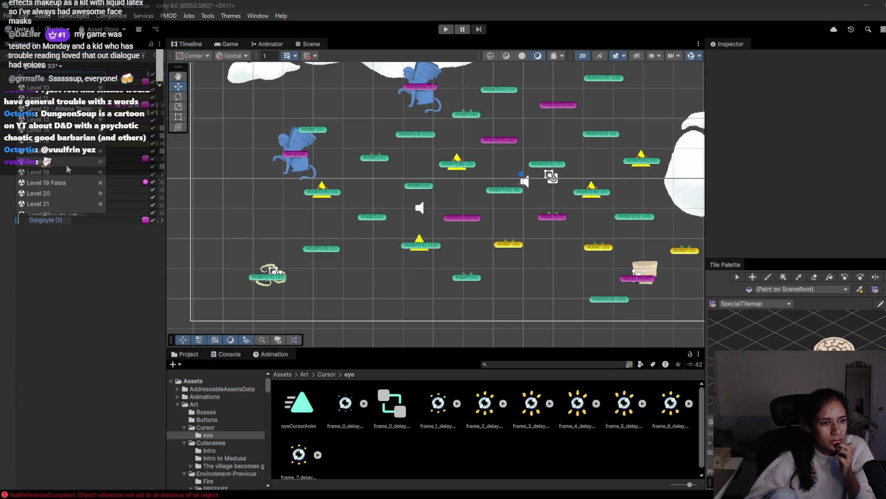
scroll(67, 171, down, 8)
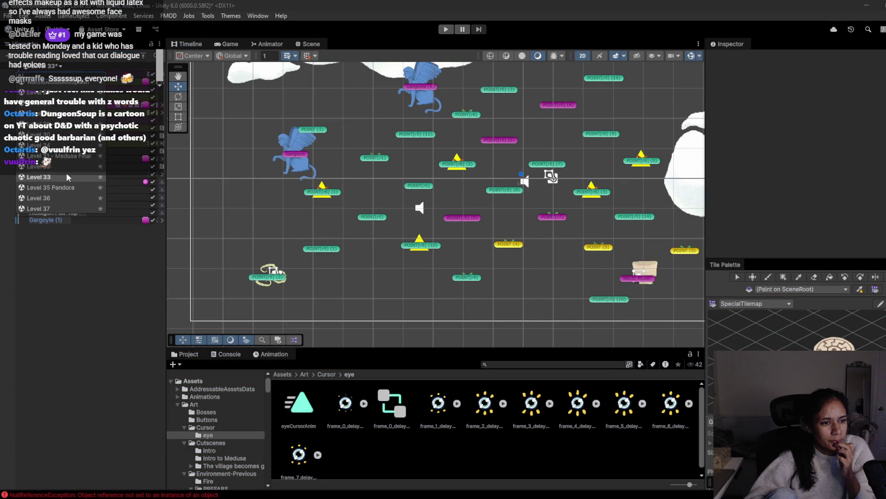
scroll(65, 173, down, 3)
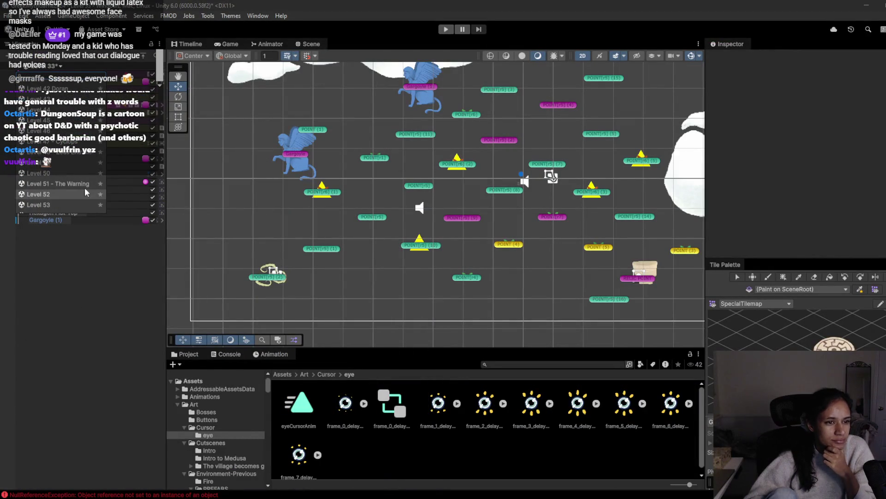
scroll(79, 183, down, 2)
scroll(72, 173, up, 3)
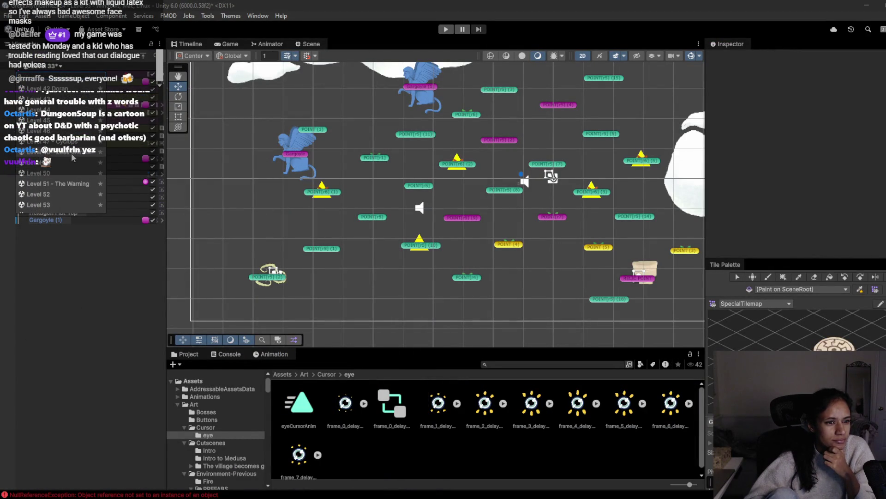
scroll(63, 143, up, 5)
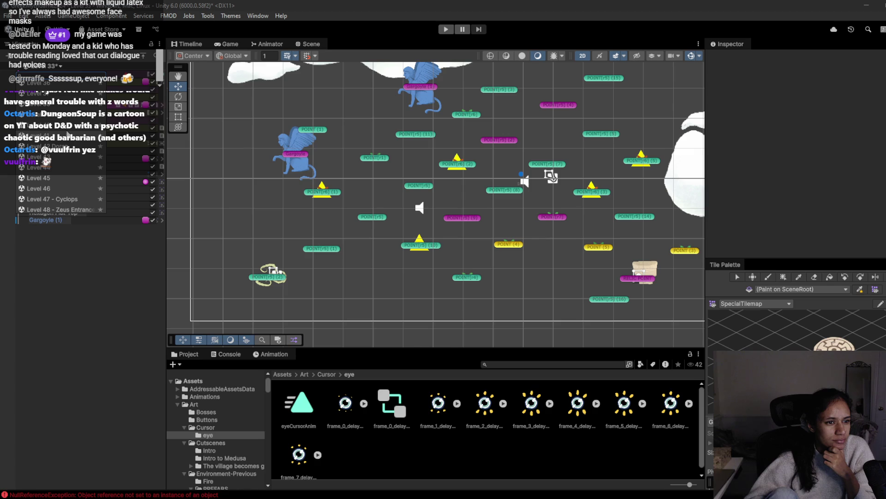
Open Level 43, saving Level 33's changes, and briefly play-test it.
click(63, 157)
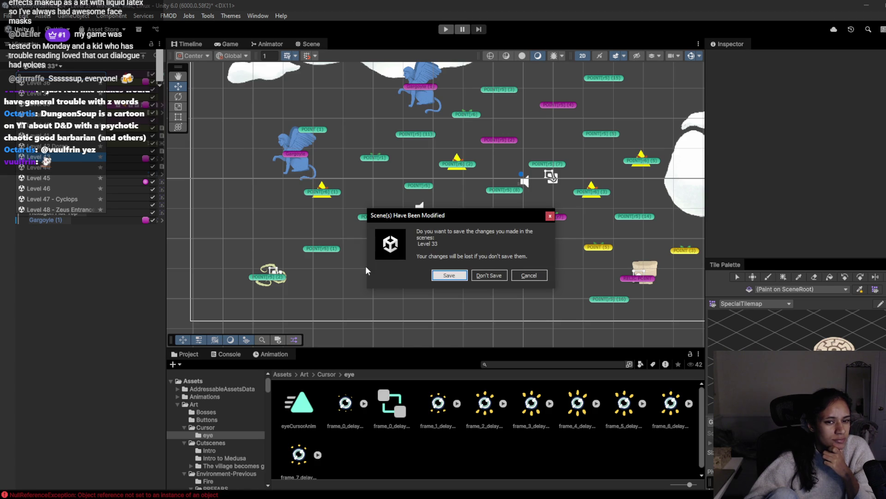
click(445, 275)
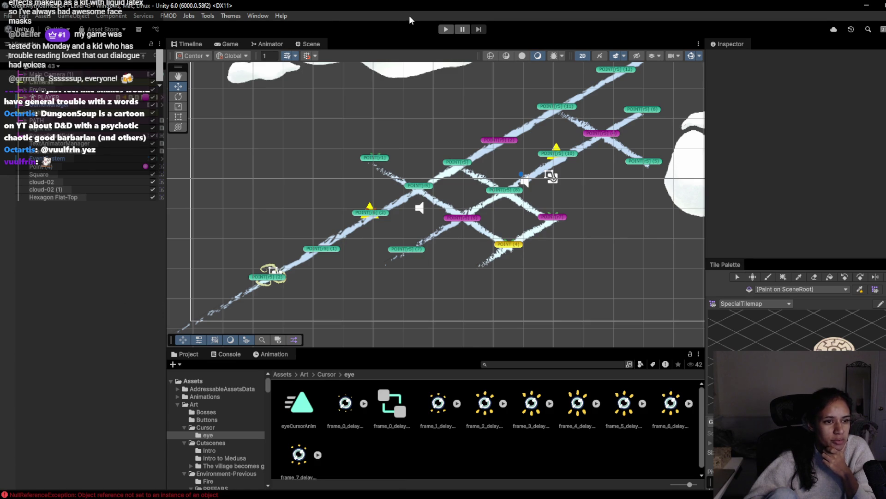
click(446, 30)
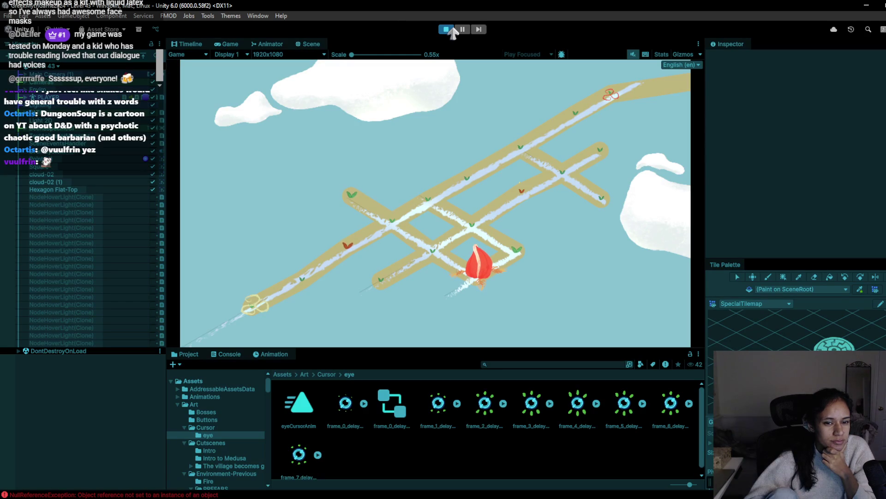
click(446, 29)
Switch to Level 42 Doran, saving Level 43's changes.
click(53, 66)
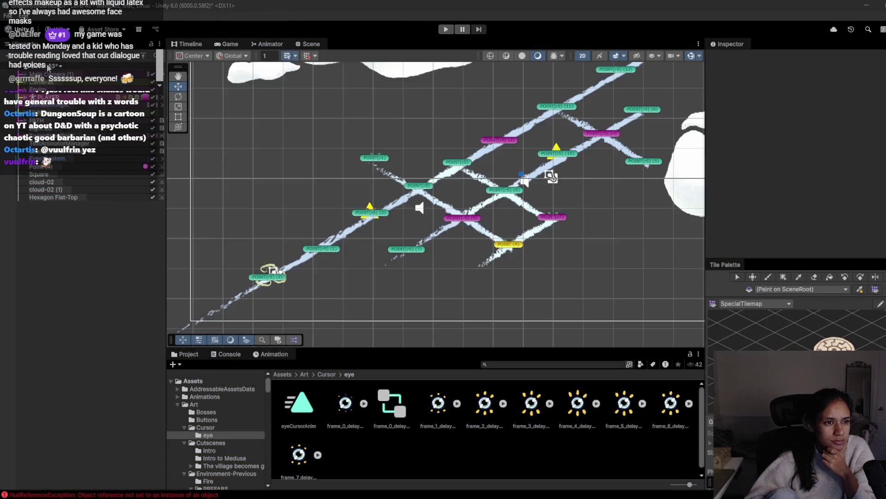
scroll(54, 190, down, 15)
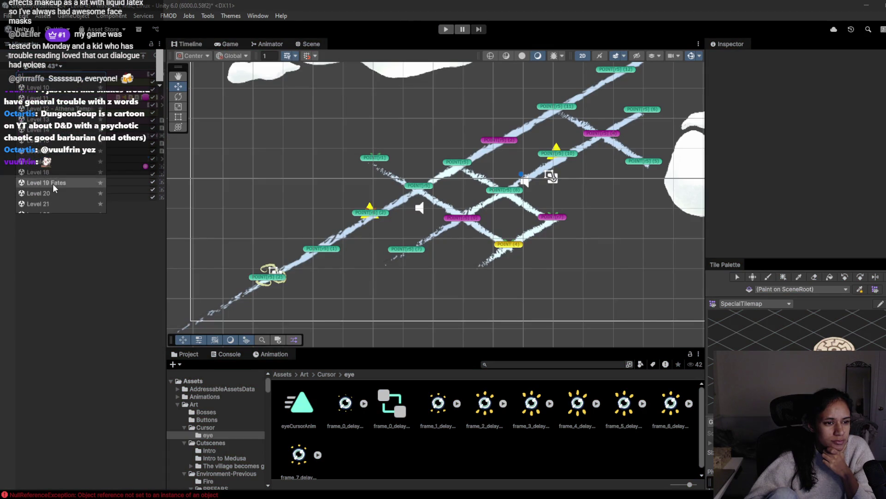
scroll(48, 169, down, 10)
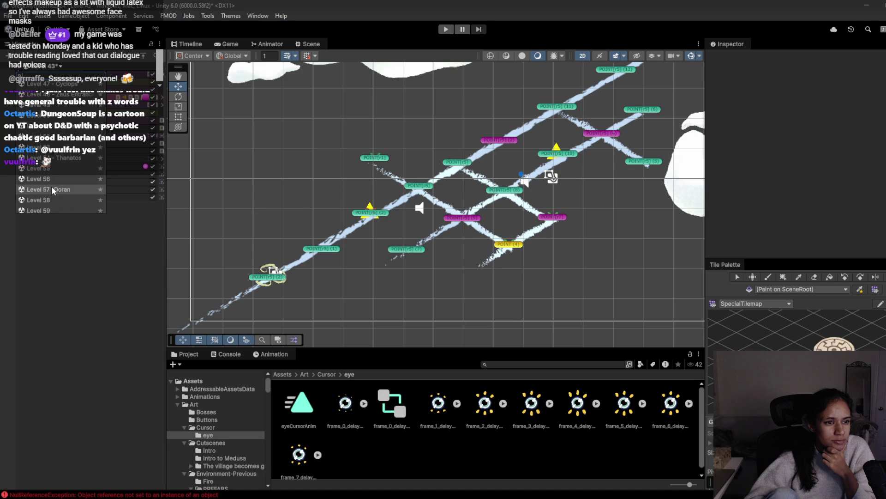
scroll(53, 182, up, 10)
scroll(56, 183, up, 4)
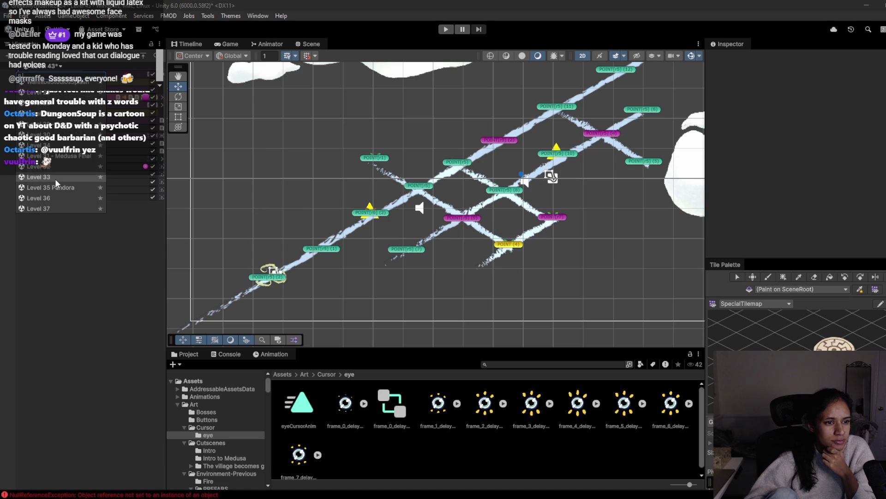
scroll(59, 134, down, 5)
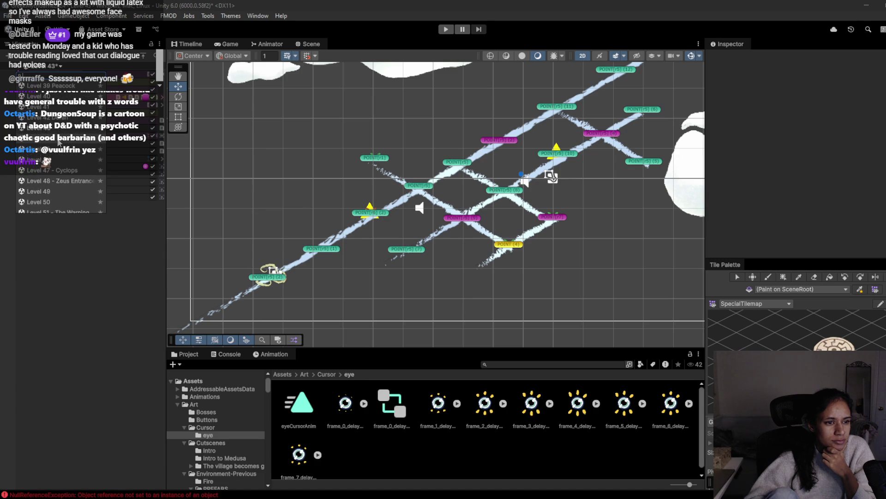
click(46, 117)
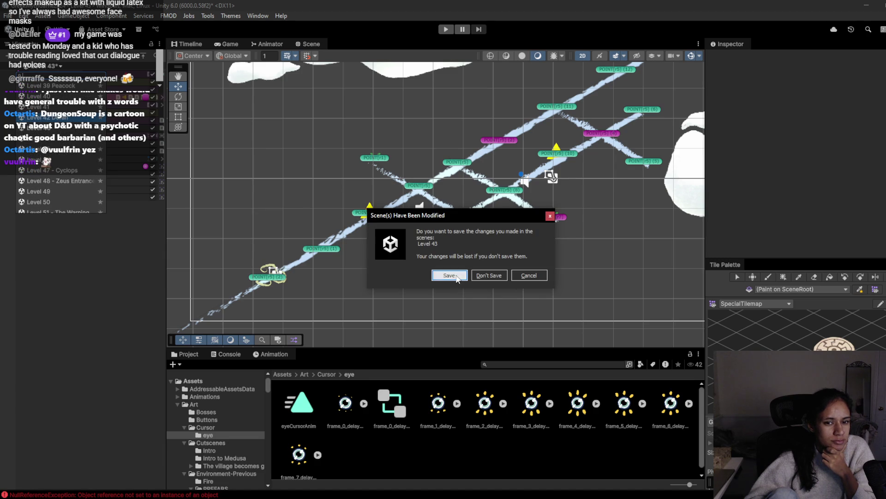
click(450, 276)
mouse_move(327, 491)
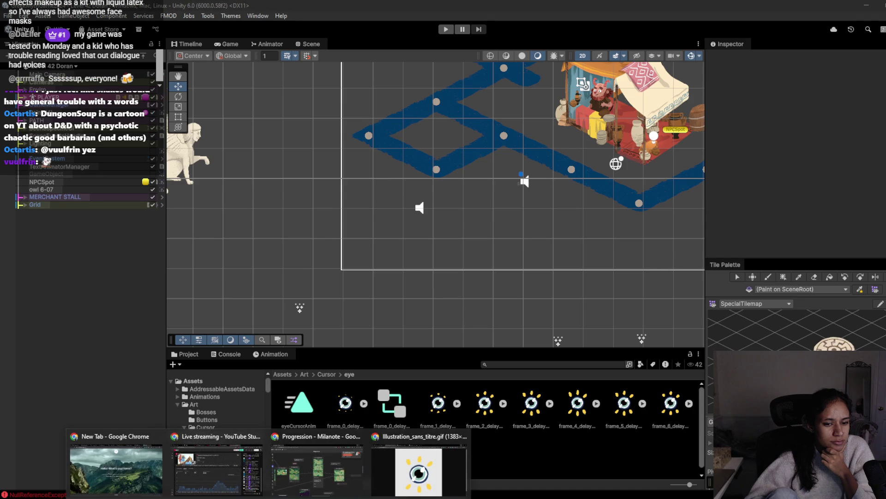
mouse_move(355, 468)
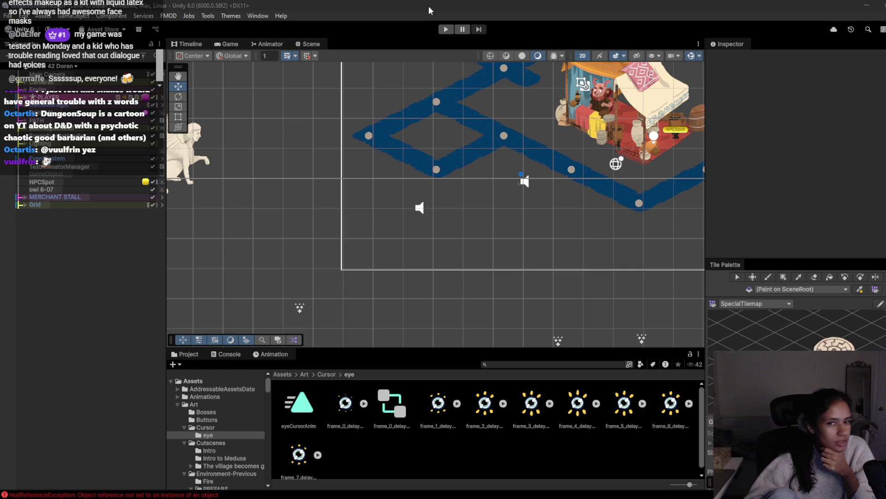
Briefly play-test Level 42 Doran, then open the scene list again.
click(443, 30)
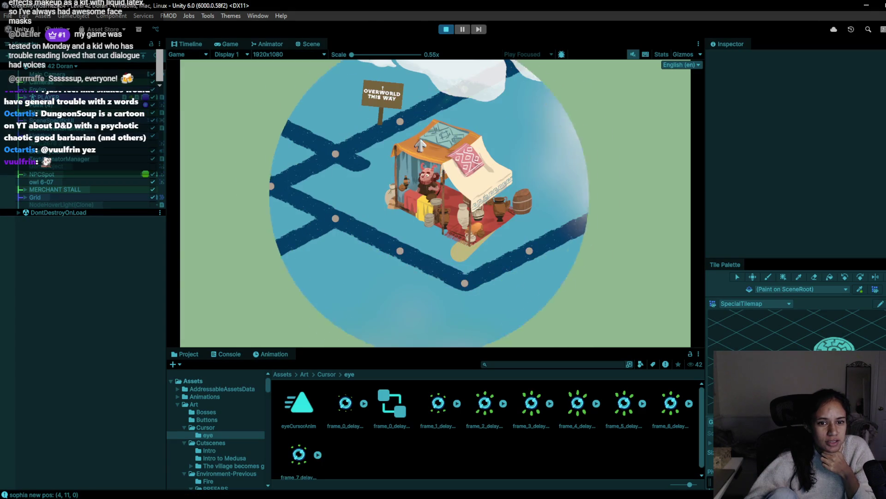
click(446, 29)
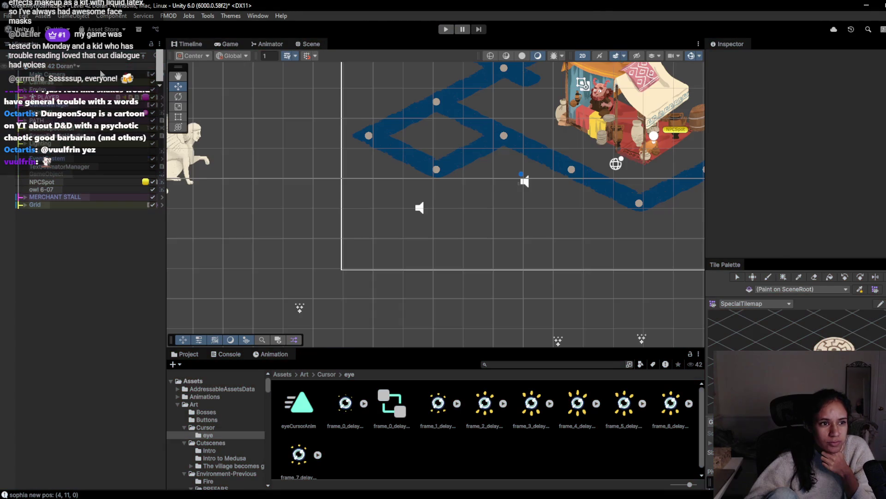
click(62, 67)
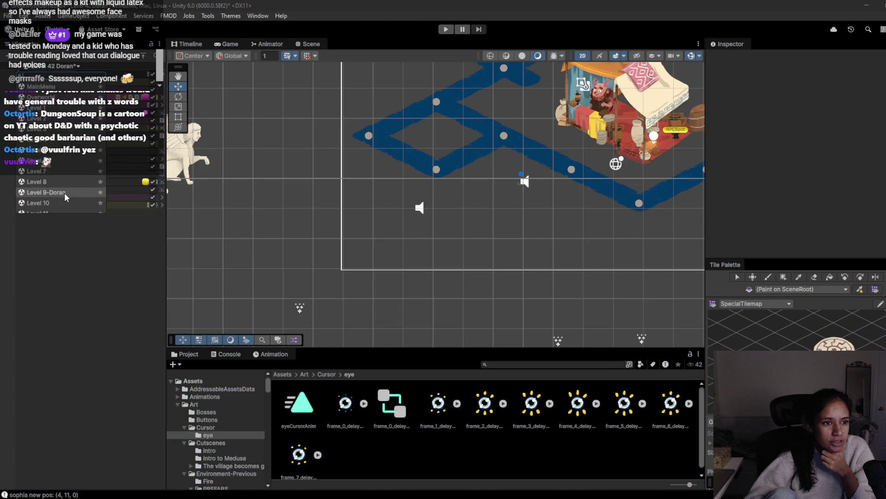
scroll(61, 189, down, 10)
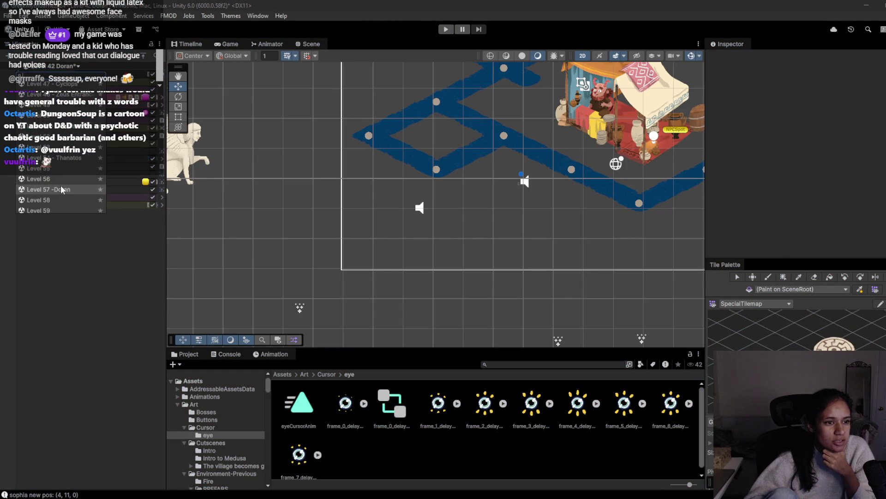
Open Level 57 -Doran, saving the current level, and briefly play-test it.
click(61, 189)
click(450, 276)
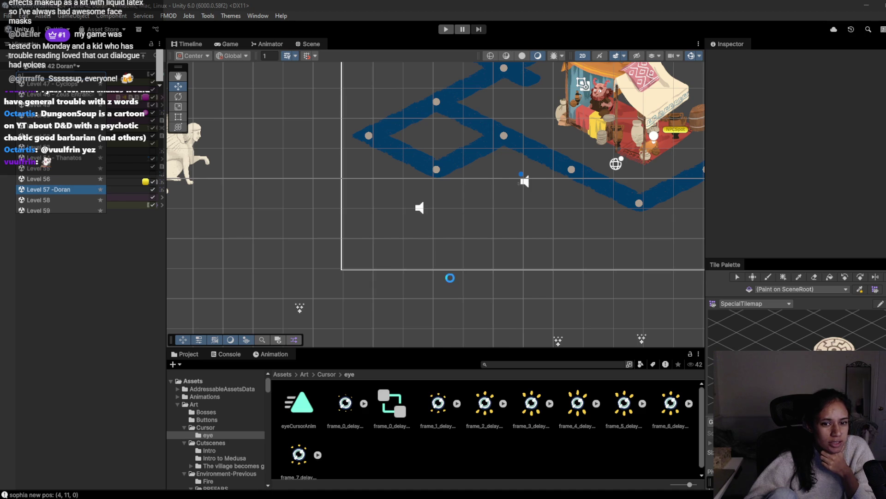
scroll(374, 151, down, 2)
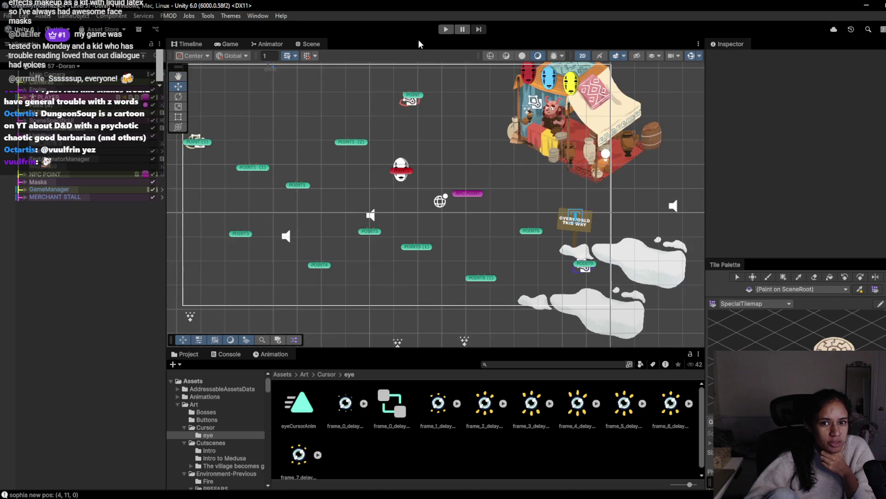
click(445, 30)
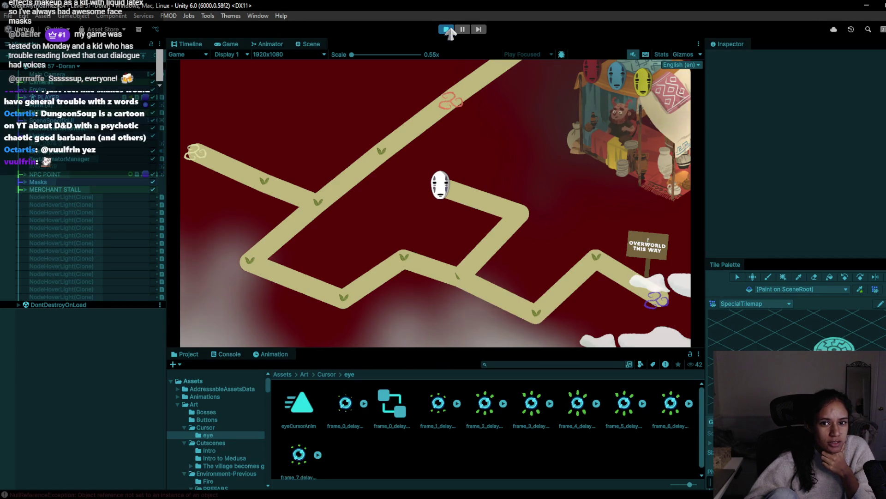
click(448, 29)
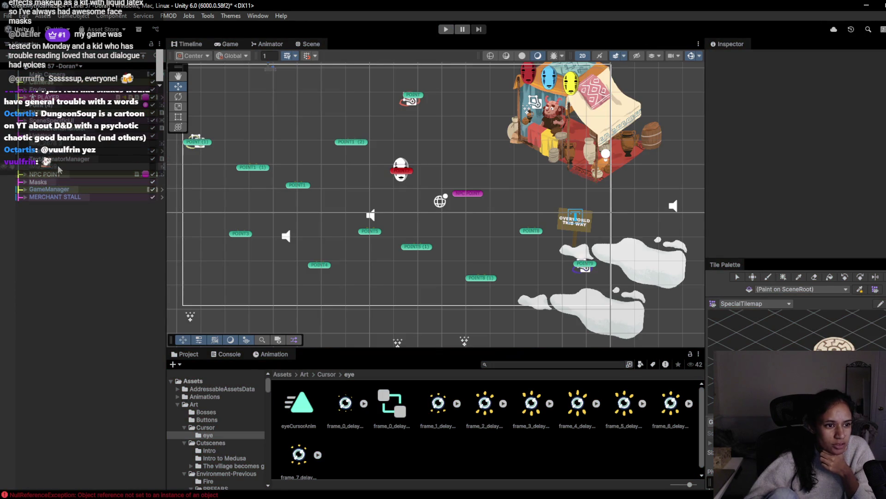
Move the MERCHANT STALL down-left to X 2.53 near the path and play-test it.
click(50, 198)
scroll(577, 187, down, 1)
mouse_move(535, 124)
mouse_down()
mouse_move(490, 150)
mouse_move(462, 149)
mouse_up()
click(449, 29)
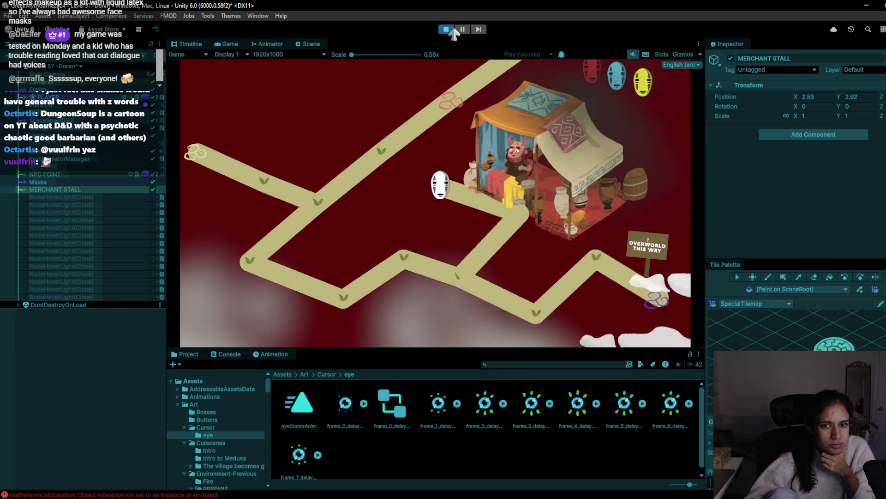
click(446, 30)
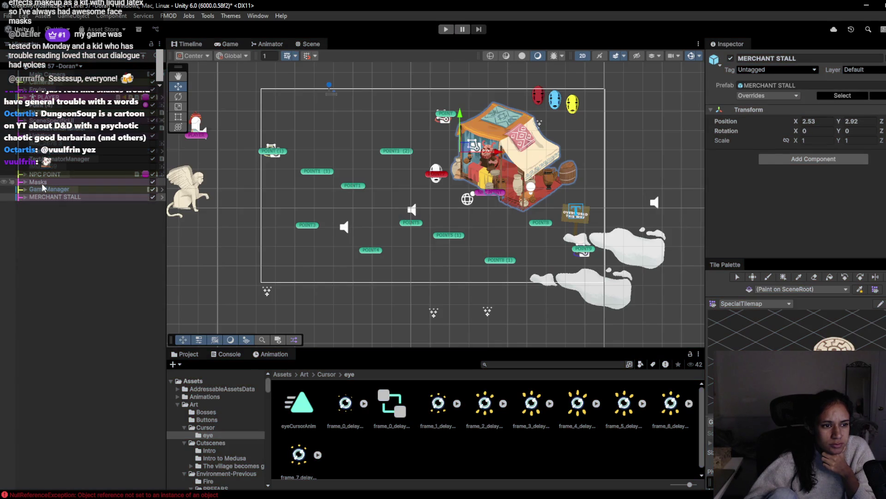
click(42, 184)
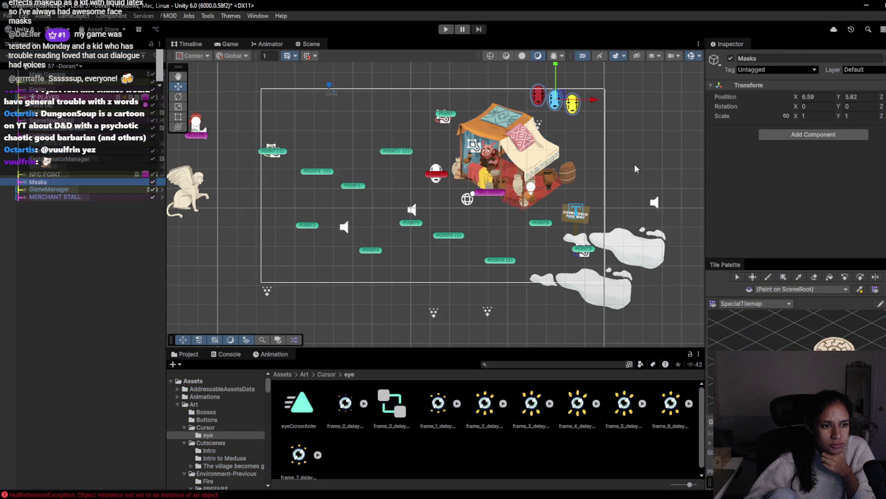
Hang the three masks over the merchant's tent at 2.74, 4.13 and play-test.
drag(562, 95, 486, 134)
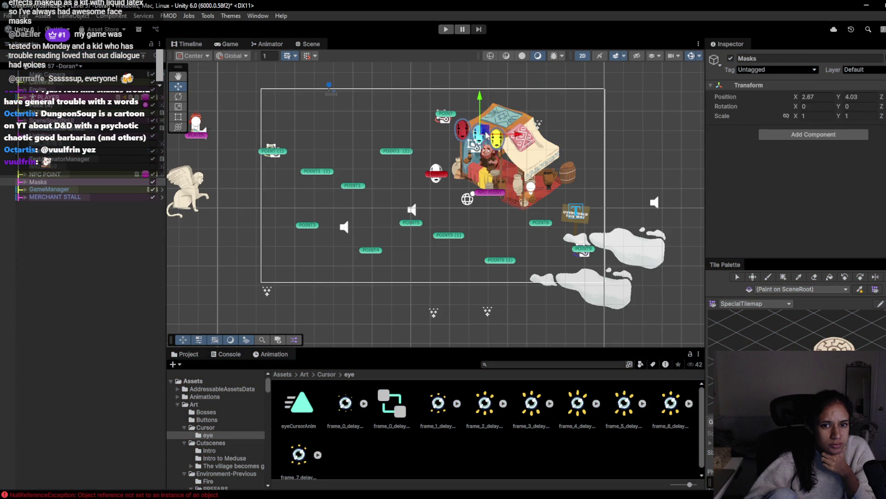
mouse_move(268, 498)
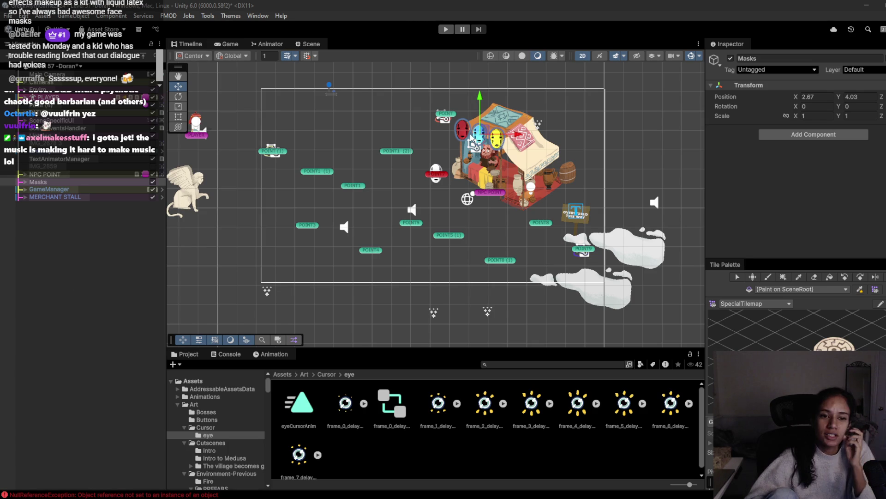
drag(483, 134, 484, 133)
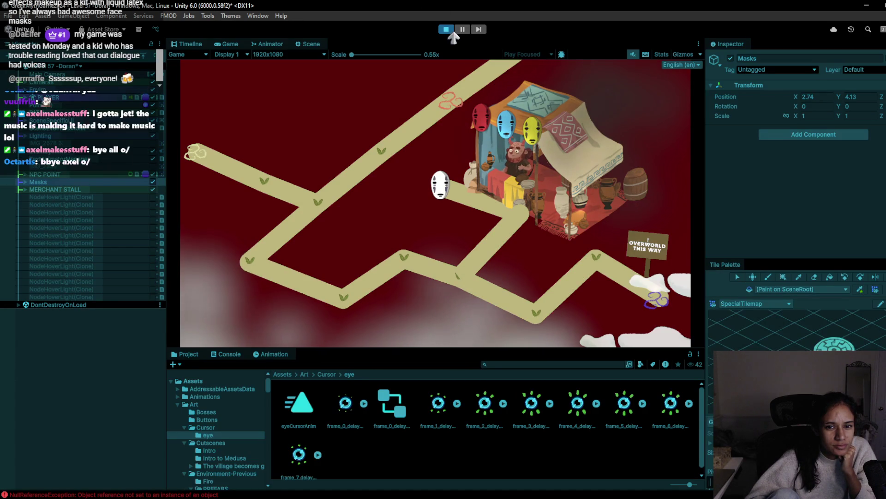
click(446, 30)
Choose Level 67 - Doran from the scene list.
click(55, 66)
scroll(50, 197, down, 8)
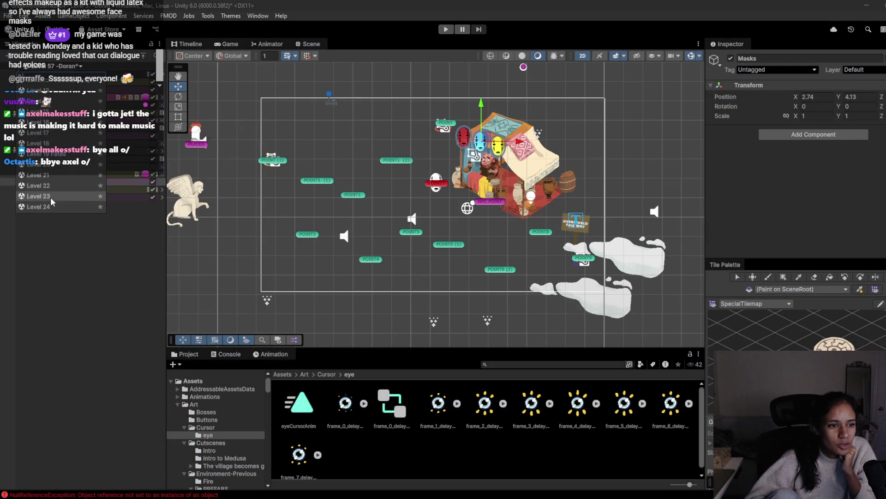
scroll(52, 196, down, 10)
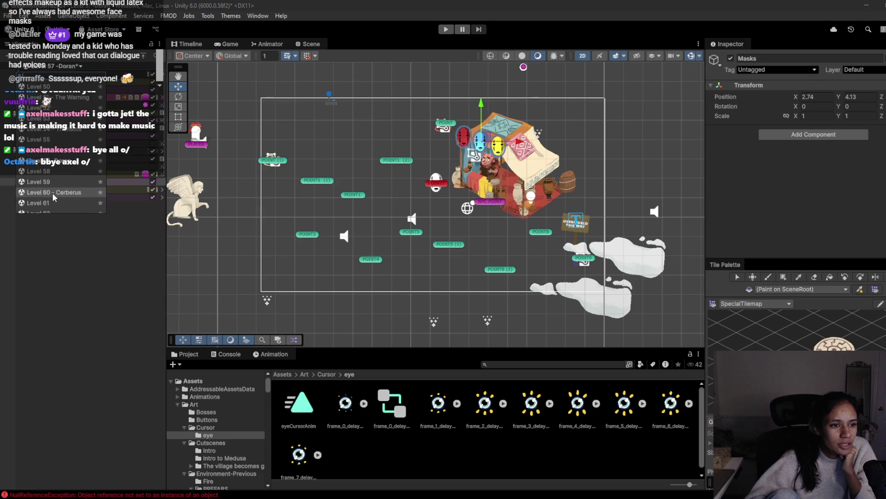
click(64, 131)
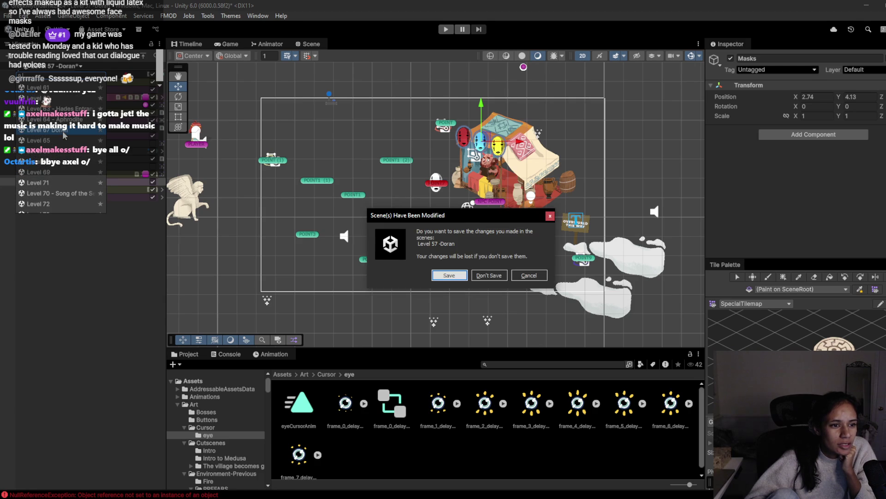
Save Level 57 -Doran and run three brief play-tests of Level 67 - Doran.
click(451, 273)
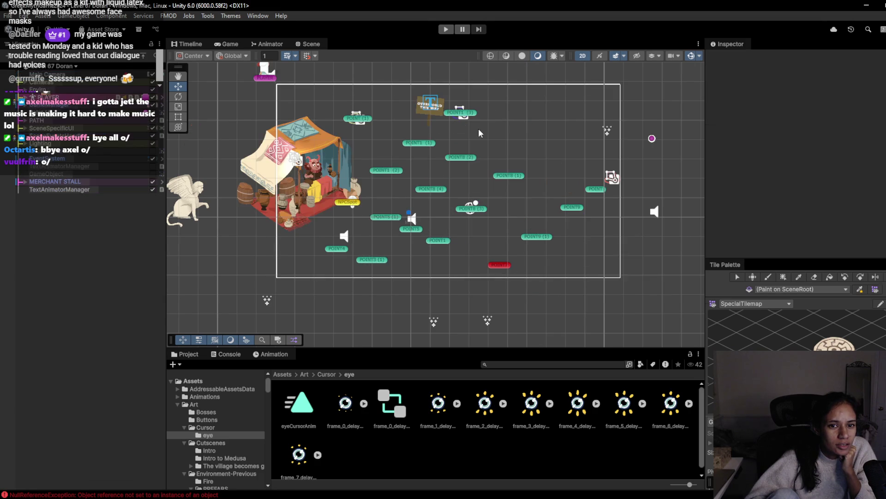
click(452, 29)
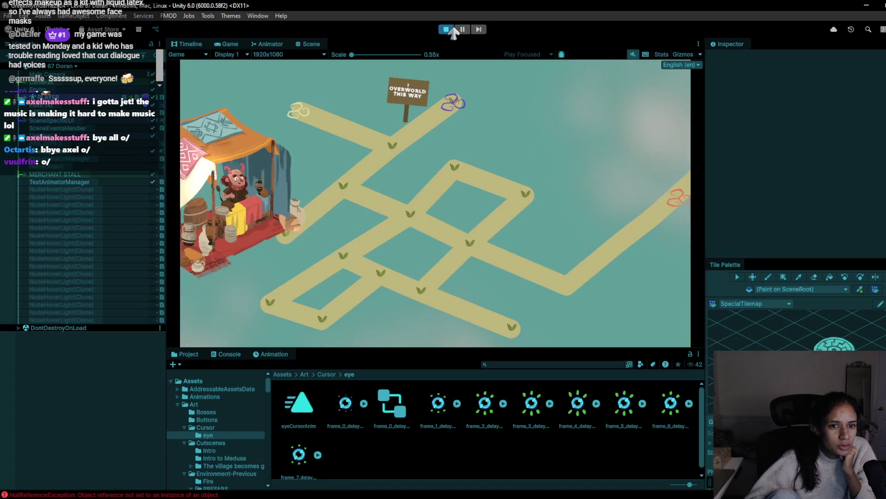
click(446, 29)
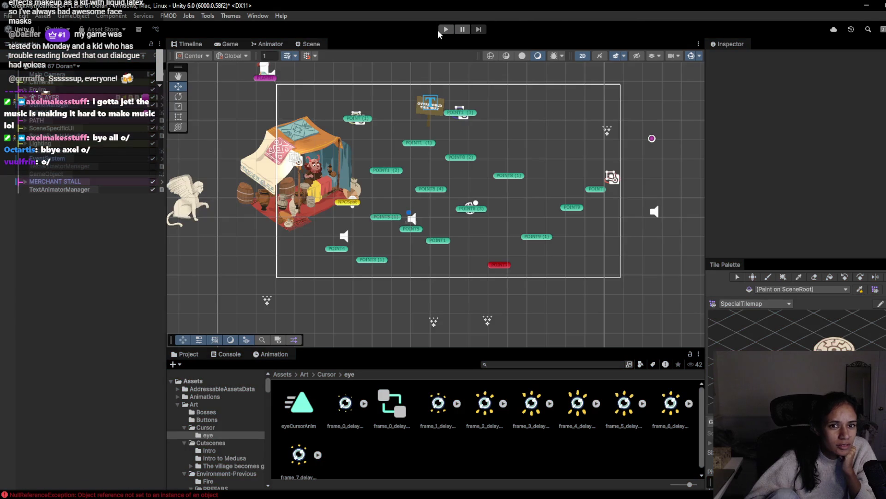
click(445, 30)
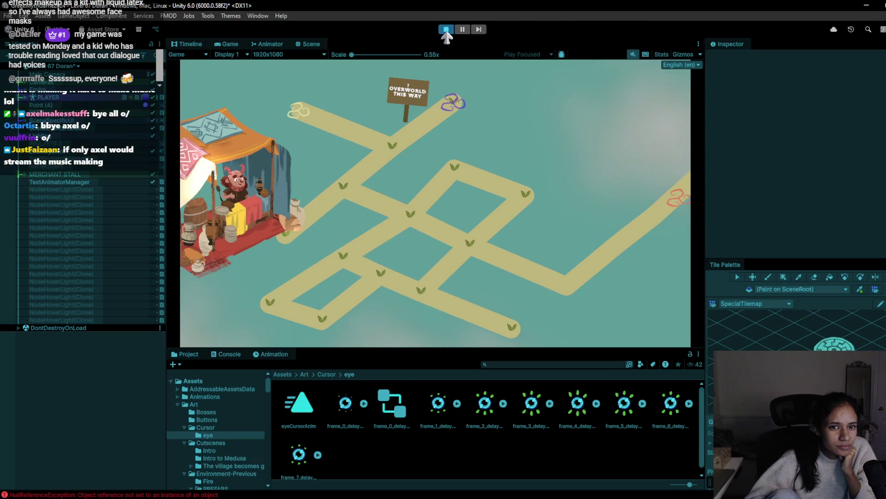
click(446, 29)
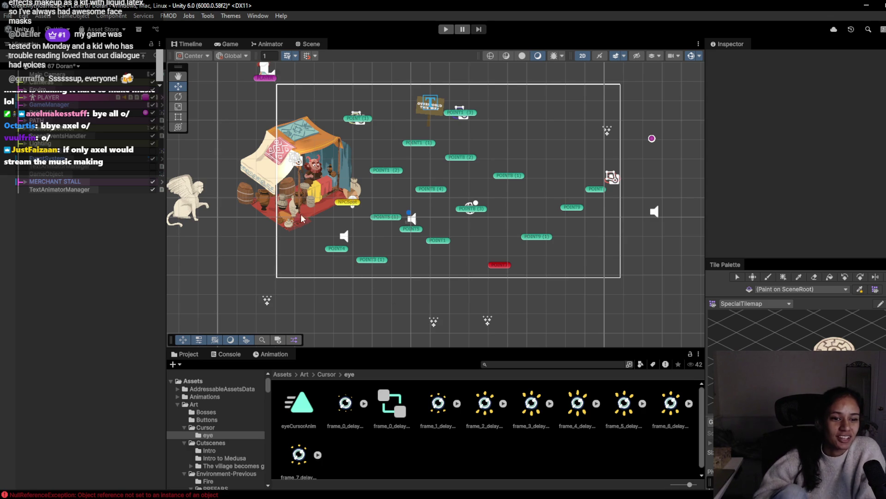
click(445, 29)
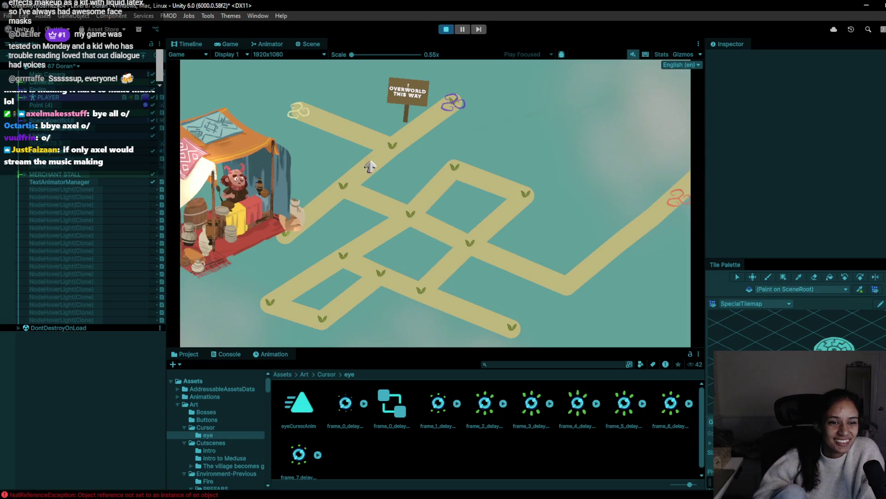
click(446, 29)
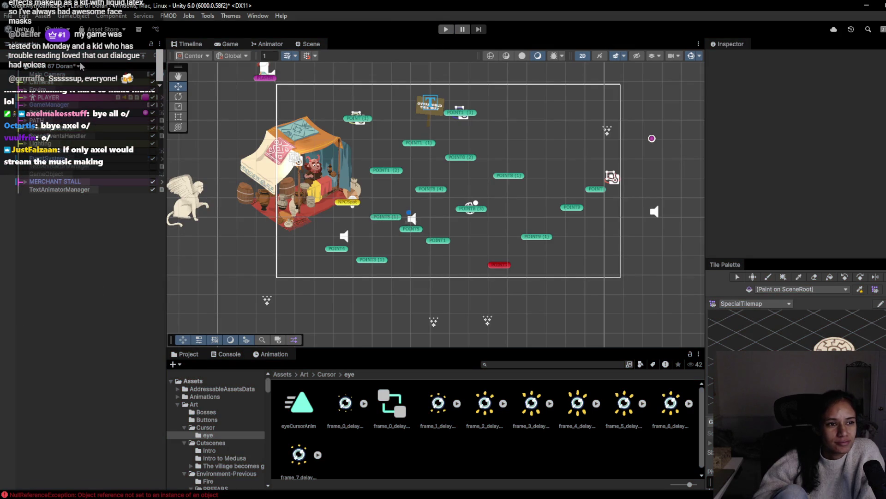
Open the scene list, close it without switching, then reopen it.
click(73, 67)
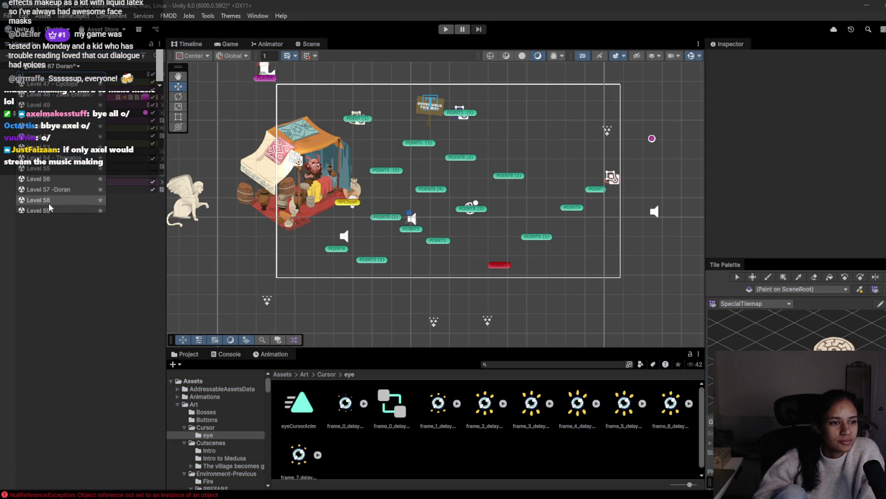
click(48, 203)
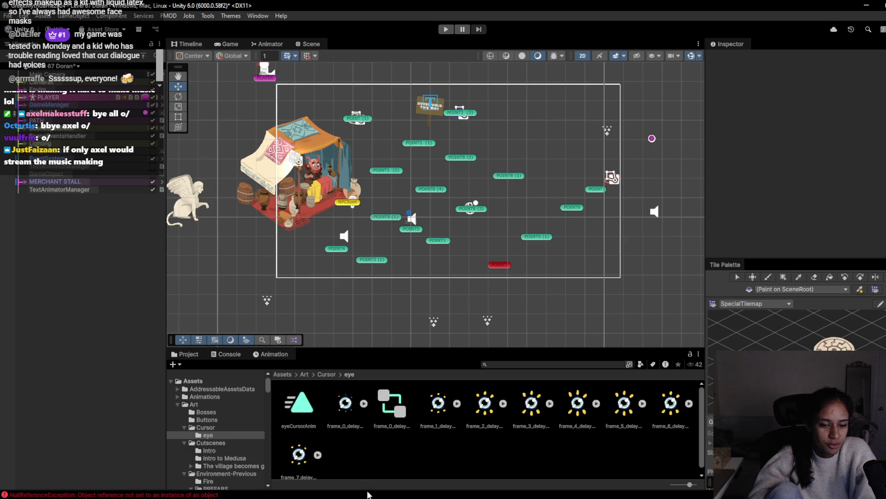
click(64, 66)
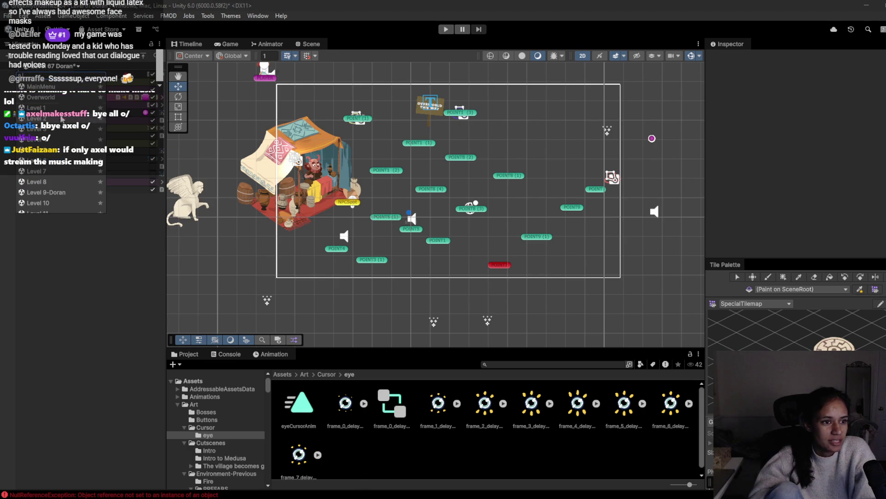
Load the village scene without saving changes, play-test the heart-and-sparkle click effect, then stop.
click(63, 114)
click(449, 276)
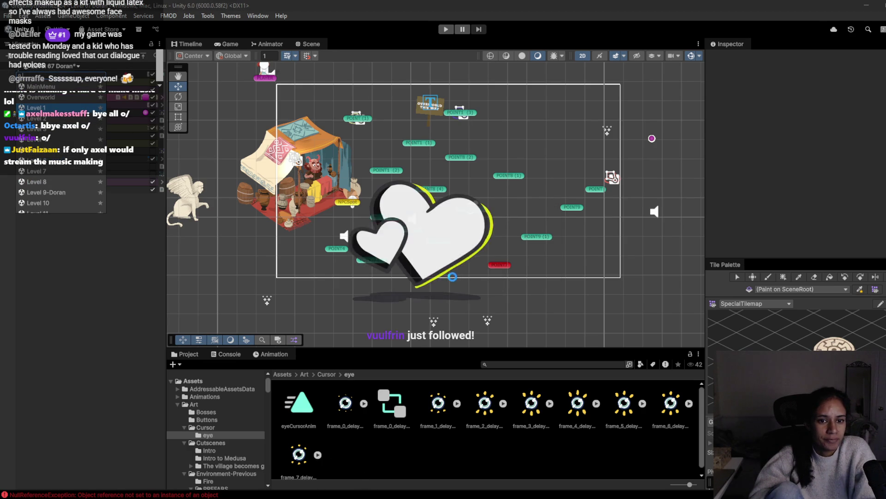
click(445, 31)
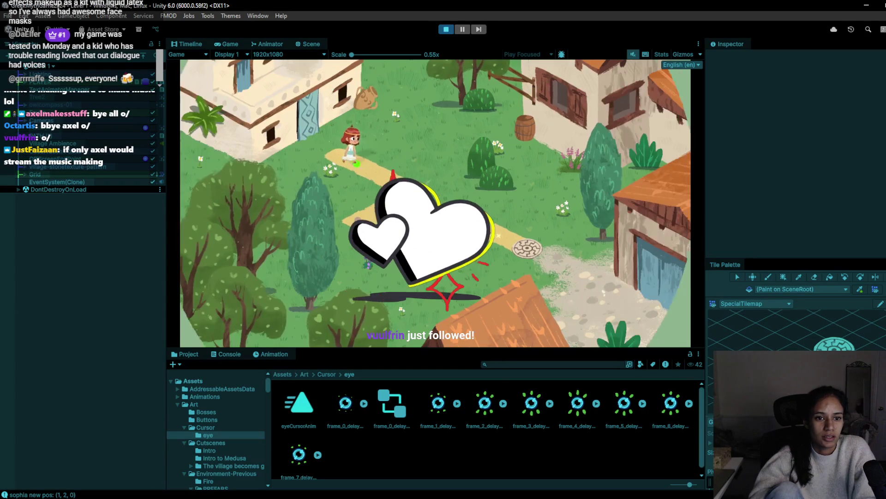
click(368, 266)
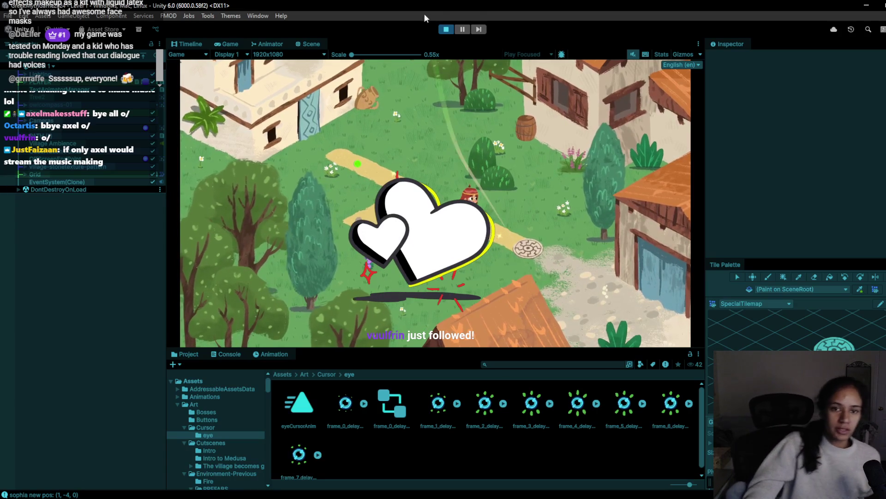
click(450, 28)
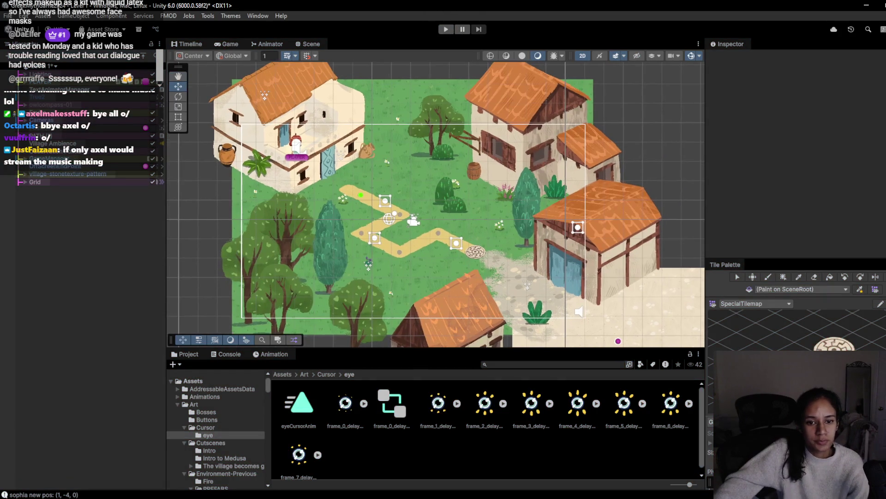
click(789, 303)
Select the Grid's MovementTilemap and switch the Tile Palette to VillageTiles.
click(26, 182)
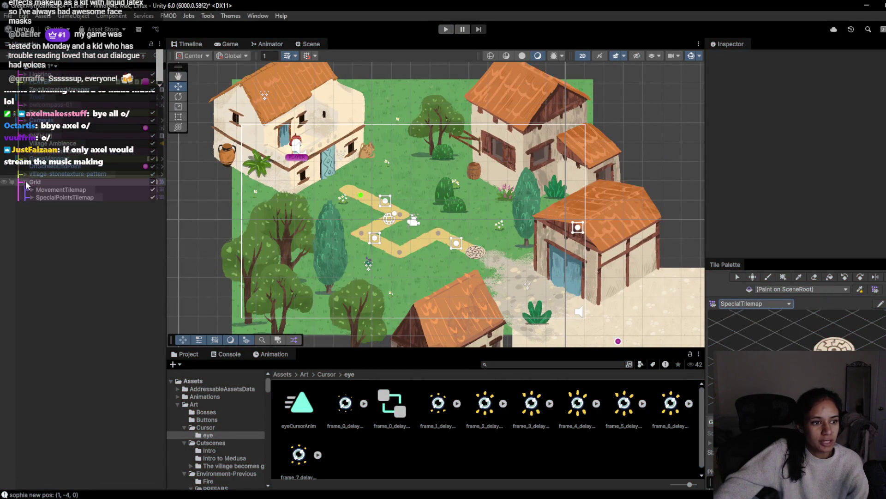
click(34, 190)
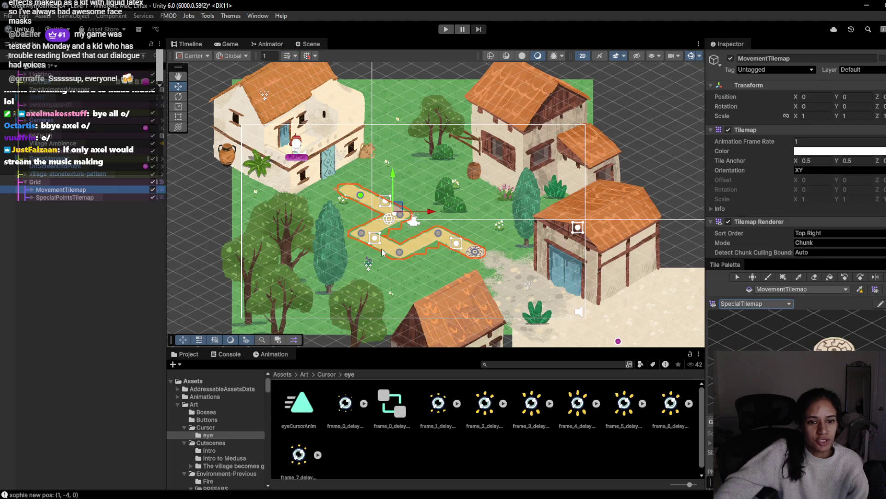
scroll(416, 262, up, 2)
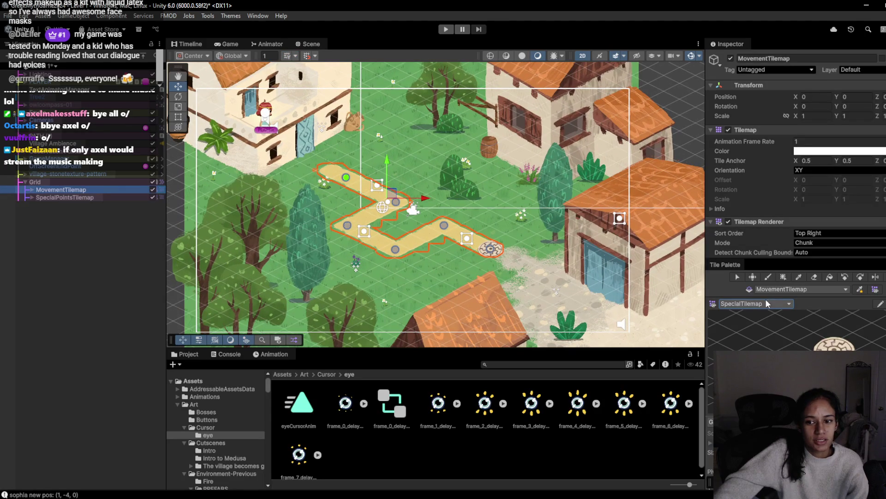
click(765, 303)
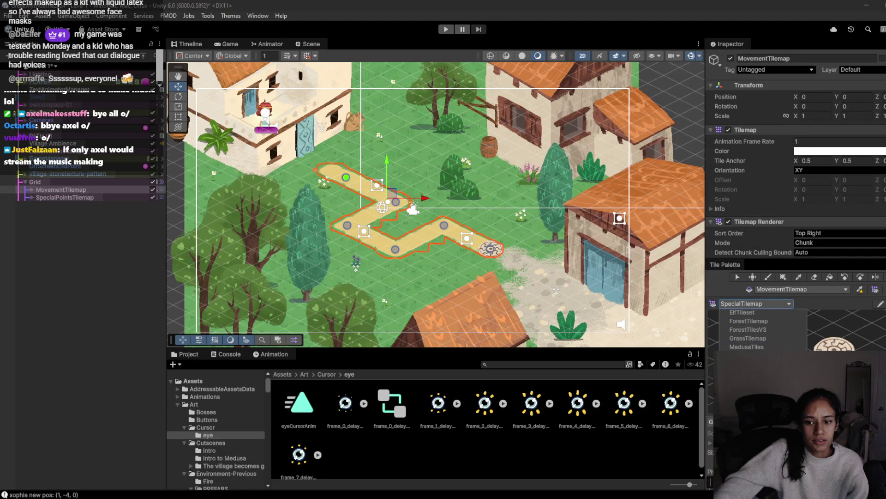
click(753, 344)
click(752, 305)
click(752, 337)
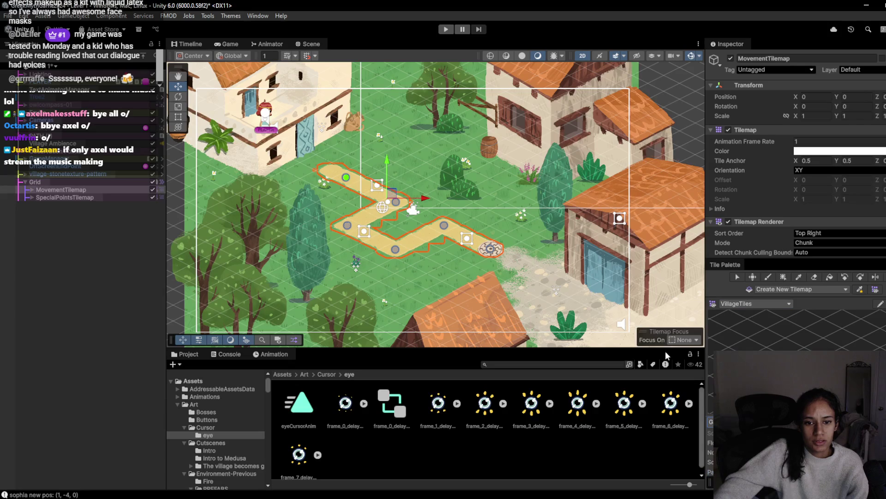
Paint a path tile at the path's right end, then erase the extra right branch.
drag(480, 239, 524, 244)
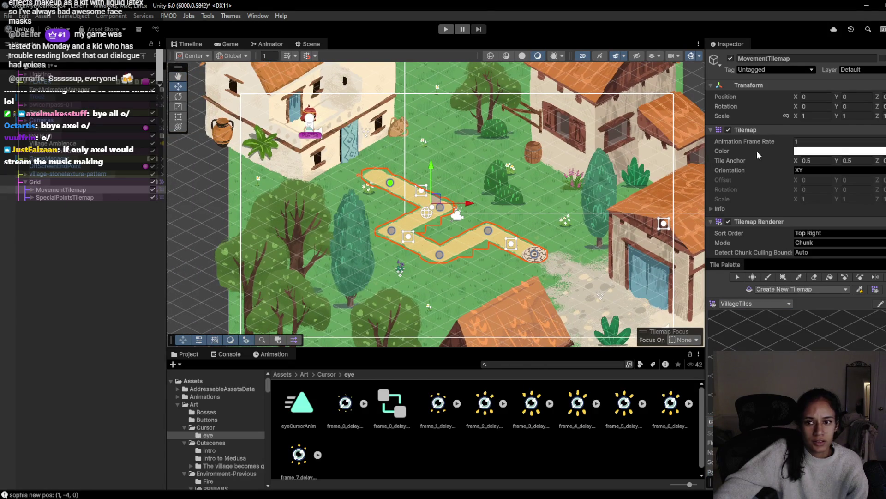
key(b)
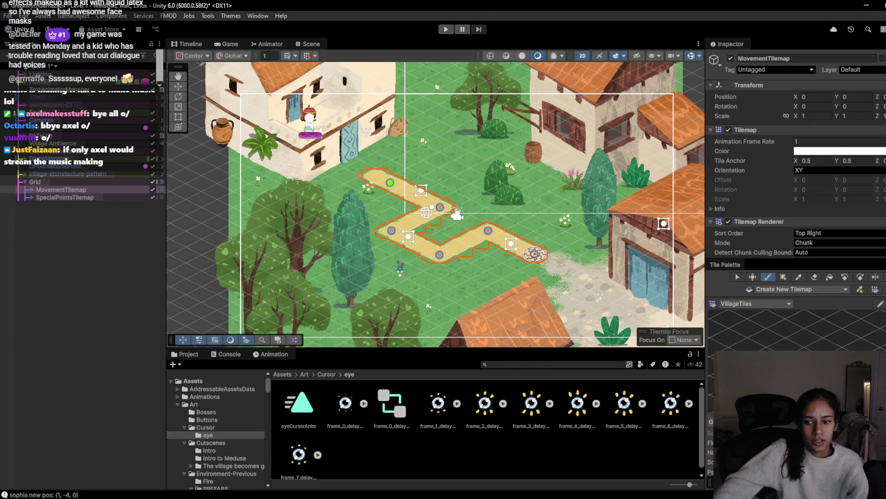
click(501, 223)
key(shift+d)
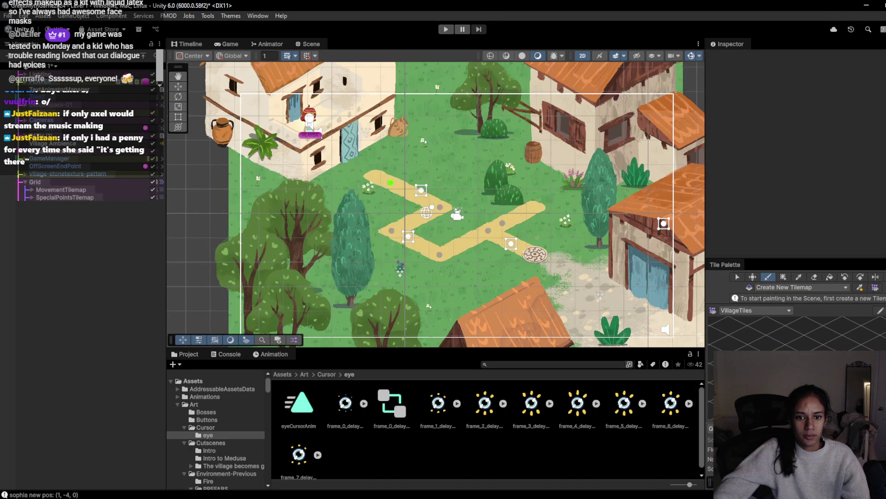
click(63, 189)
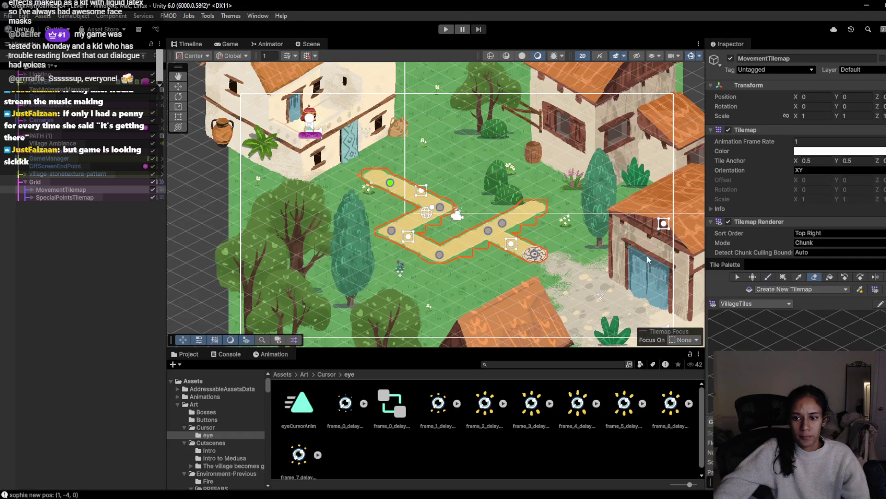
drag(527, 212, 502, 224)
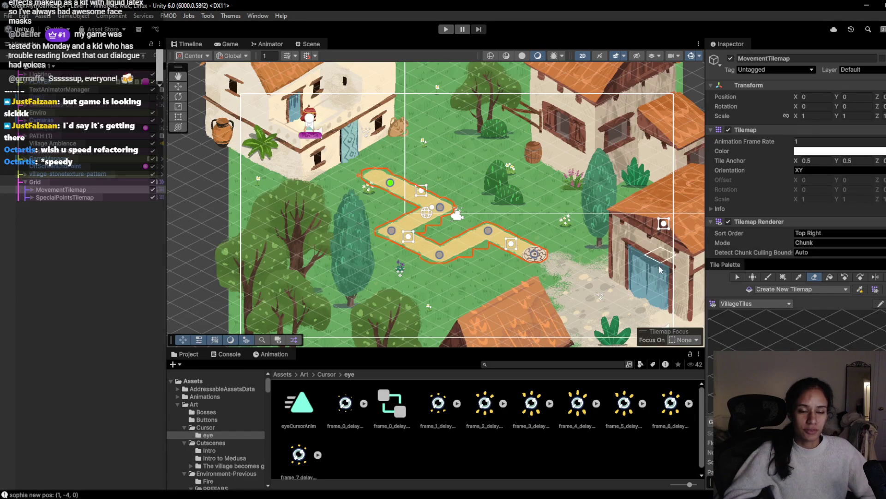
Browse the scene list and close it without switching scenes.
click(50, 66)
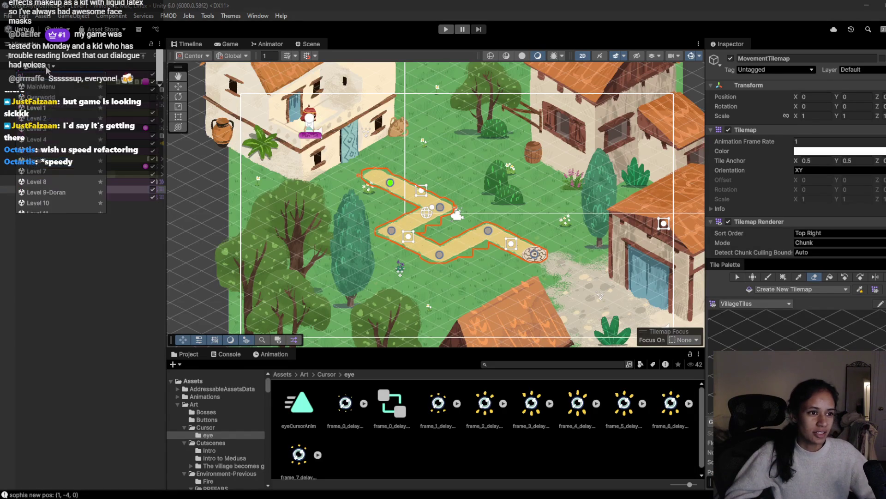
scroll(88, 169, down, 15)
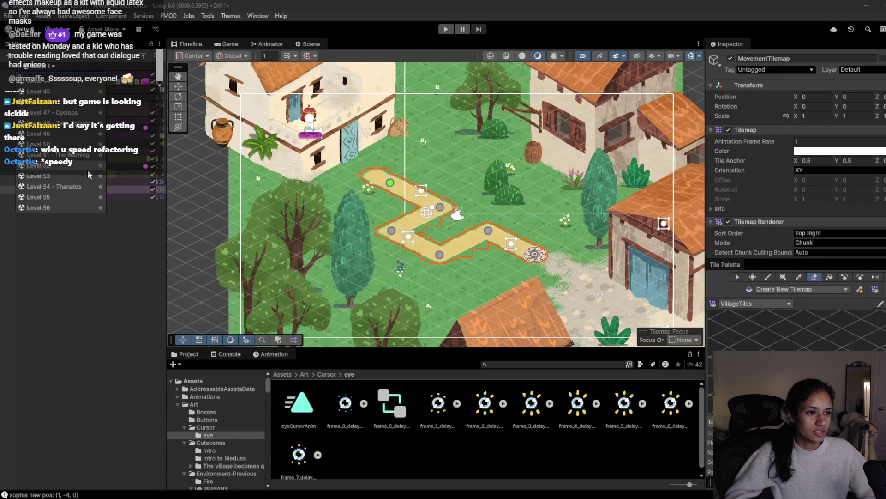
scroll(87, 170, up, 4)
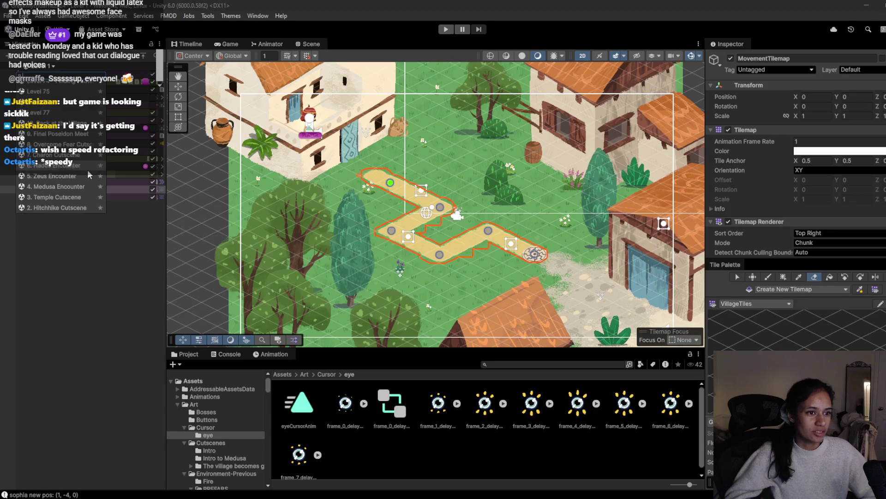
scroll(61, 165, down, 3)
scroll(60, 165, down, 3)
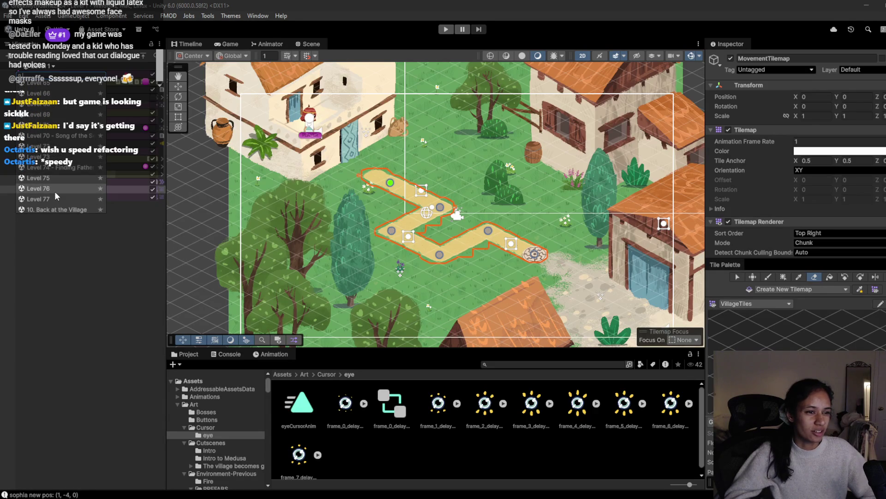
scroll(52, 199, down, 2)
scroll(53, 202, up, 4)
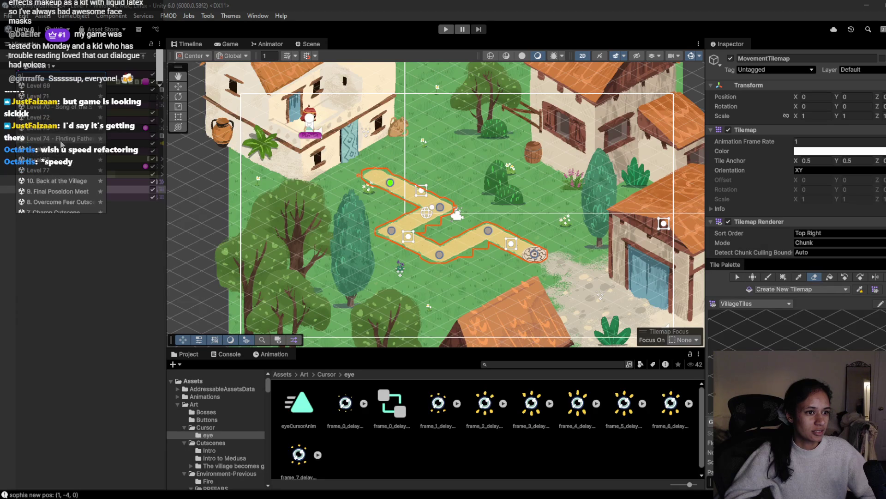
scroll(63, 169, up, 8)
scroll(63, 164, up, 10)
click(62, 158)
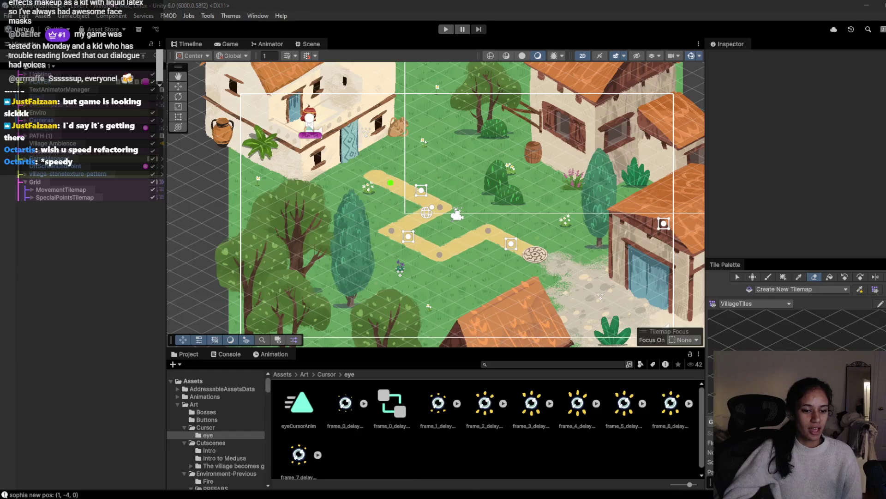
mouse_move(199, 481)
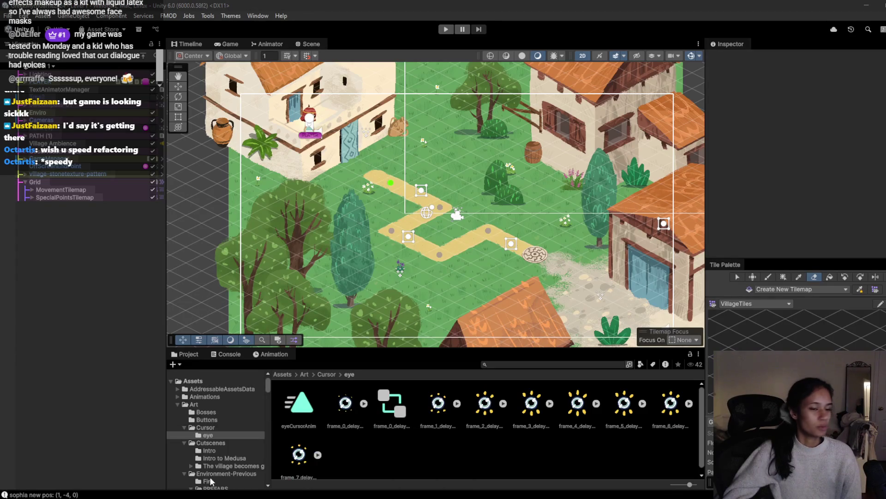